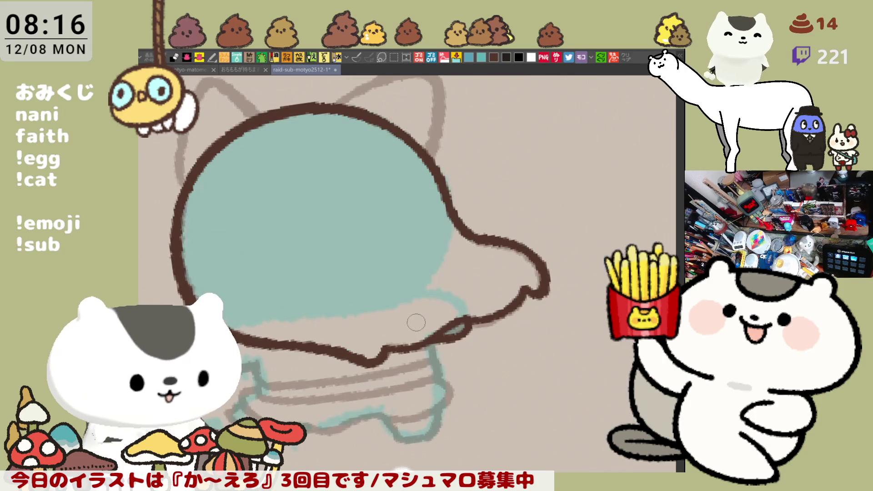
Ink the arm outline reaching toward the cat in dark brown on a mirrored canvas.
{"action": "key", "text": "h"}
{"action": "left_click_drag", "start_coordinate": [317, 326], "coordinate": [360, 359]}
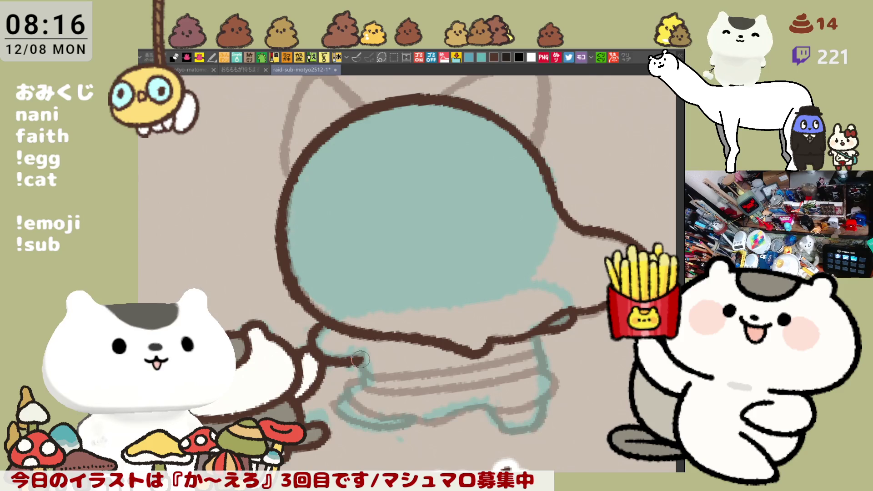
{"action": "key", "text": "ctrl+z"}
{"action": "left_click_drag", "start_coordinate": [314, 328], "coordinate": [364, 368]}
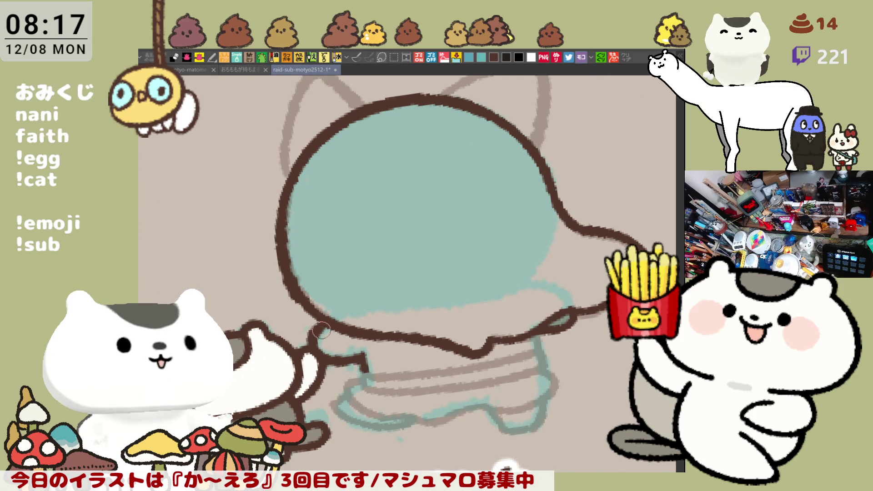
Ink the band lines under the body, extending the lower band to the right.
{"action": "left_click_drag", "start_coordinate": [421, 394], "coordinate": [379, 364]}
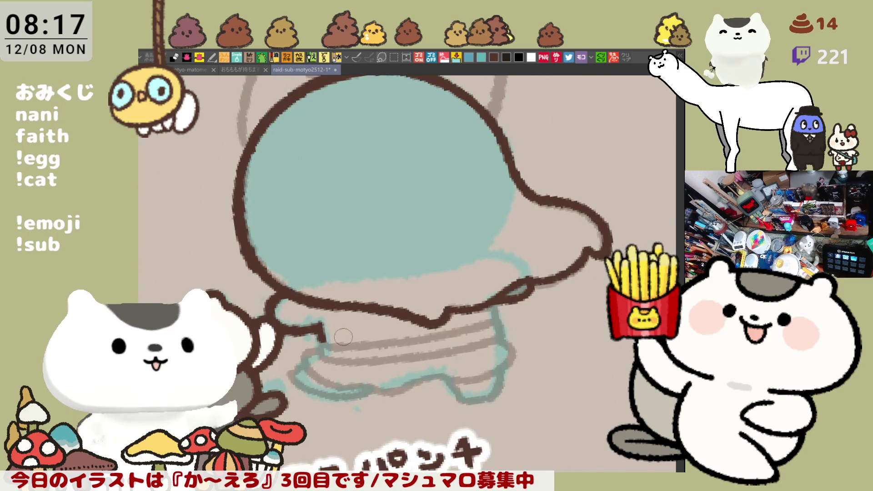
{"action": "left_click_drag", "start_coordinate": [324, 346], "coordinate": [497, 322]}
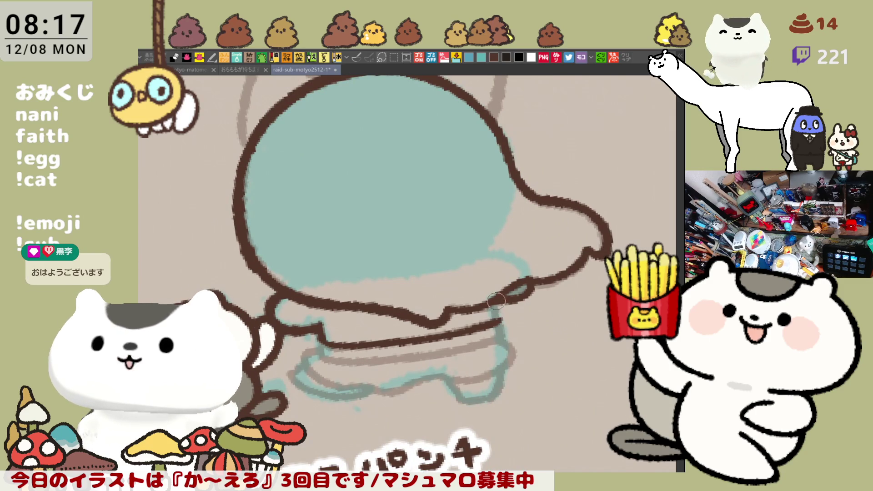
{"action": "left_click_drag", "start_coordinate": [495, 308], "coordinate": [564, 319]}
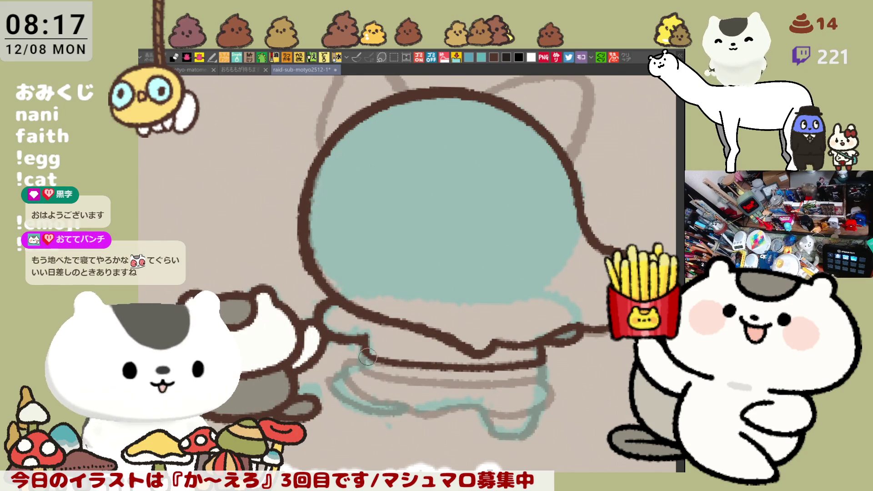
{"action": "mouse_move", "coordinate": [366, 371]}
{"action": "left_mouse_down"}
{"action": "mouse_move", "coordinate": [399, 381]}
{"action": "mouse_move", "coordinate": [507, 380]}
{"action": "left_mouse_up"}
{"action": "key", "text": "ctrl+z"}
{"action": "left_click_drag", "start_coordinate": [409, 375], "coordinate": [535, 381]}
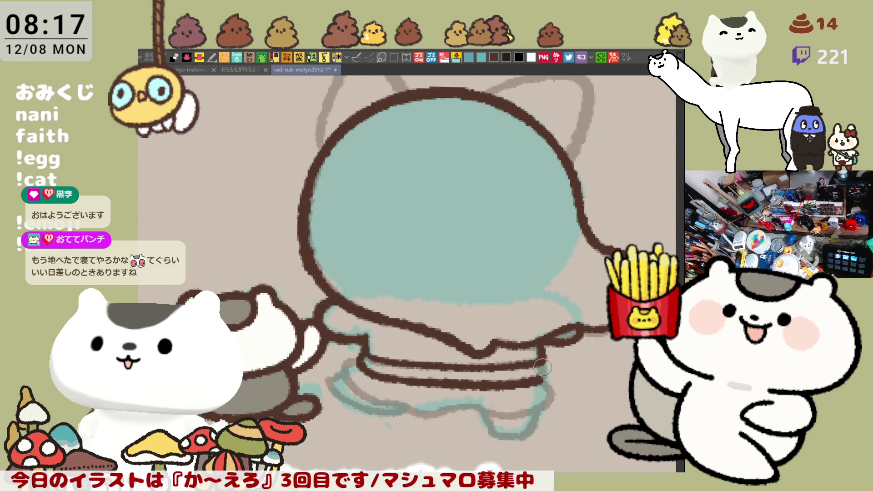
Ink the curved lower band outline, then extend and thicken it rightward.
{"action": "scroll", "coordinate": [543, 367], "scroll_direction": "down", "scroll_amount": 2}
{"action": "left_click_drag", "start_coordinate": [374, 308], "coordinate": [384, 350]}
{"action": "key", "text": "ctrl+z"}
{"action": "mouse_move", "coordinate": [359, 310]}
{"action": "left_mouse_down"}
{"action": "mouse_move", "coordinate": [398, 357]}
{"action": "mouse_move", "coordinate": [419, 361]}
{"action": "left_mouse_up"}
{"action": "key", "text": "ctrl+z"}
{"action": "mouse_move", "coordinate": [360, 310]}
{"action": "left_mouse_down"}
{"action": "mouse_move", "coordinate": [384, 353]}
{"action": "mouse_move", "coordinate": [430, 362]}
{"action": "left_mouse_up"}
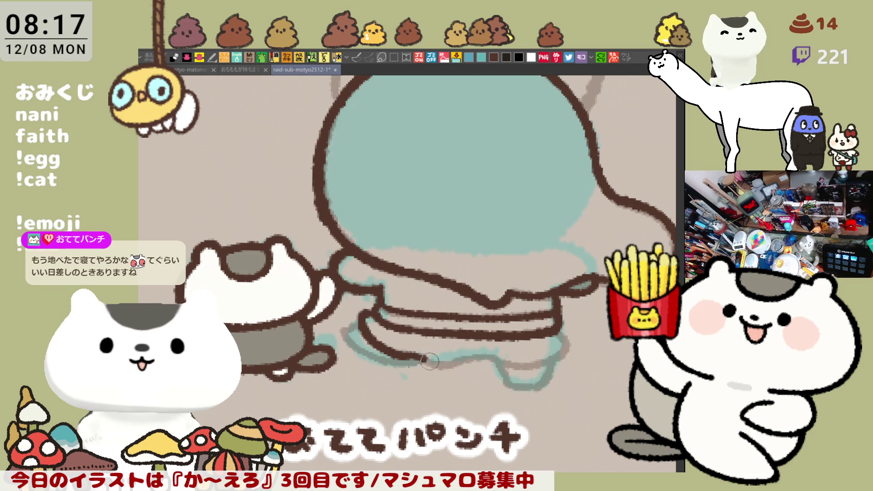
{"action": "key", "text": "ctrl+z"}
{"action": "mouse_move", "coordinate": [366, 314]}
{"action": "left_mouse_down"}
{"action": "mouse_move", "coordinate": [411, 362]}
{"action": "mouse_move", "coordinate": [501, 363]}
{"action": "left_mouse_up"}
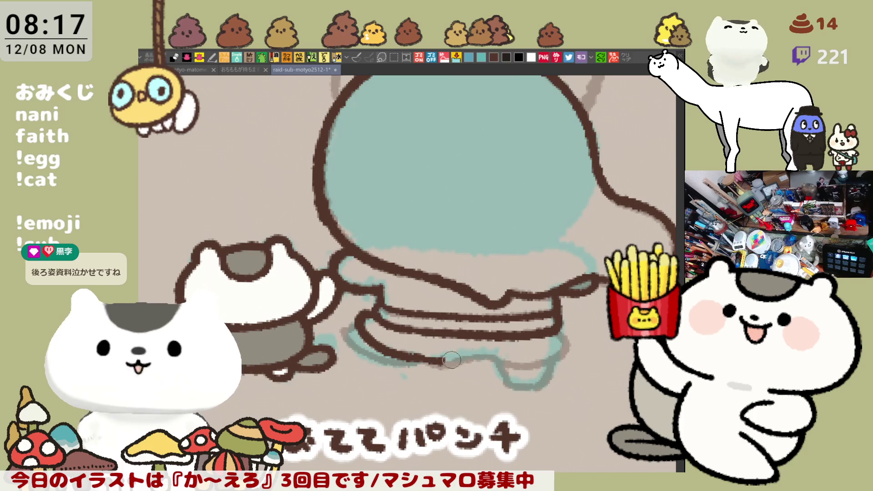
{"action": "left_click_drag", "start_coordinate": [458, 362], "coordinate": [496, 355]}
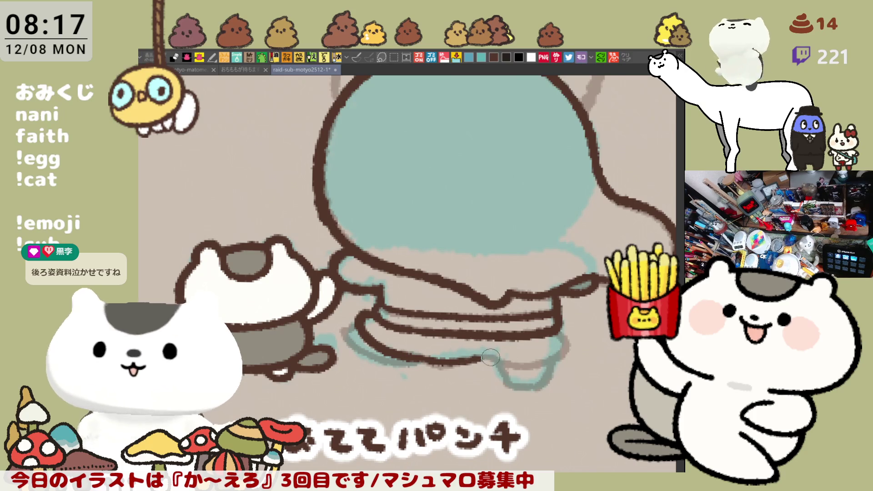
{"action": "left_click_drag", "start_coordinate": [460, 362], "coordinate": [549, 361]}
{"action": "left_click_drag", "start_coordinate": [441, 362], "coordinate": [527, 364]}
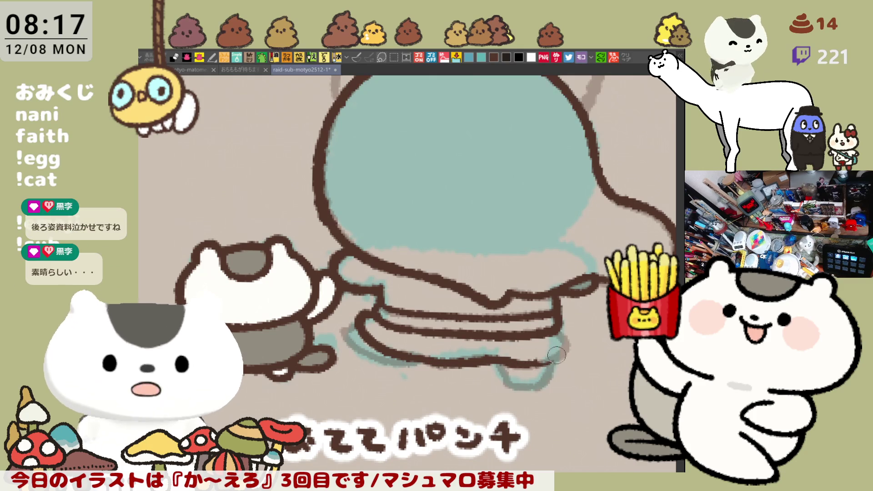
Close the figure's lower-left outline on the mirrored view, then flip back.
{"action": "key", "text": "h"}
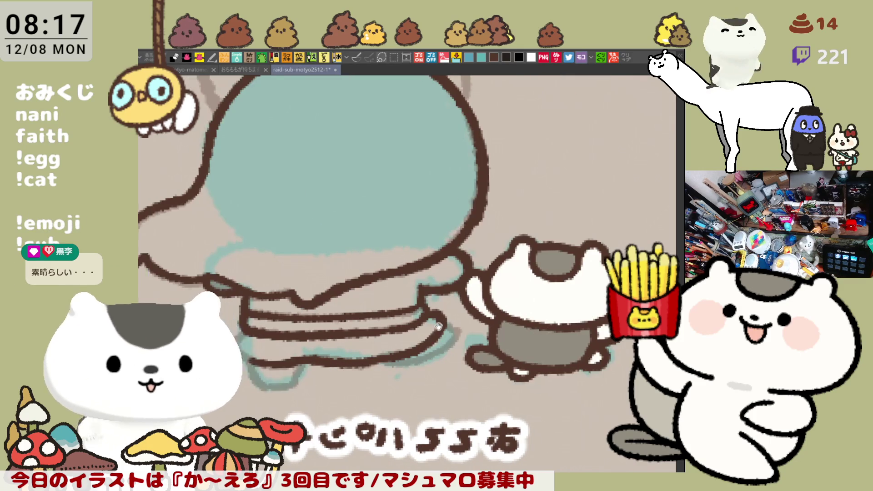
{"action": "scroll", "coordinate": [289, 314], "scroll_direction": "up", "scroll_amount": 2}
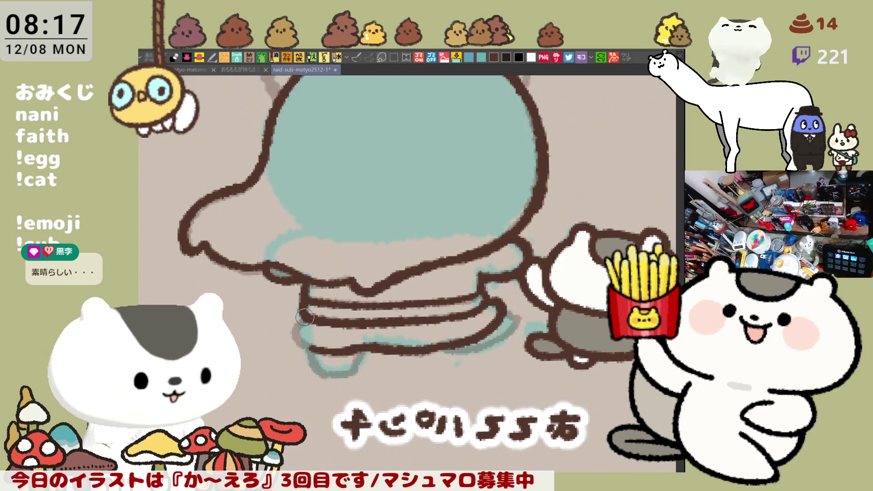
{"action": "left_click_drag", "start_coordinate": [305, 318], "coordinate": [318, 350]}
{"action": "key", "text": "ctrl+z"}
{"action": "mouse_move", "coordinate": [303, 313]}
{"action": "left_mouse_down"}
{"action": "mouse_move", "coordinate": [293, 337]}
{"action": "mouse_move", "coordinate": [319, 344]}
{"action": "left_mouse_up"}
{"action": "key", "text": "ctrl+z"}
{"action": "mouse_move", "coordinate": [303, 314]}
{"action": "left_mouse_down"}
{"action": "mouse_move", "coordinate": [292, 339]}
{"action": "mouse_move", "coordinate": [316, 341]}
{"action": "left_mouse_up"}
{"action": "key", "text": "h"}
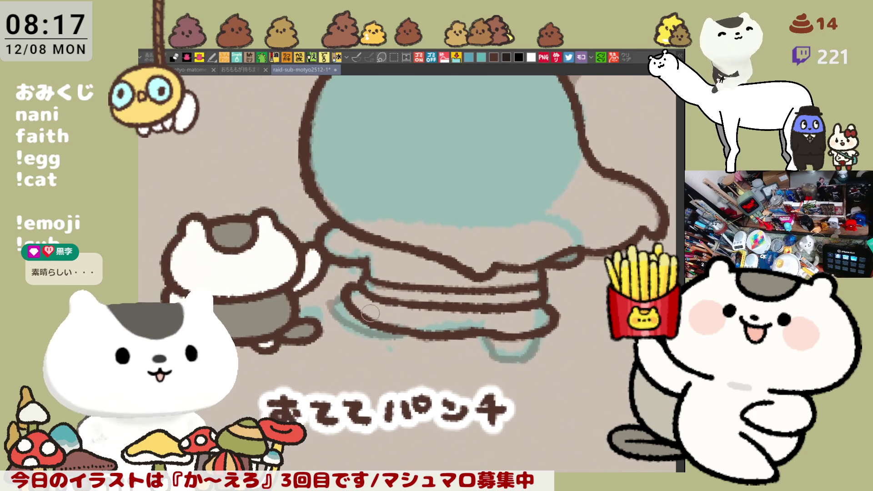
Close the lower-left edge of the bands with a curve ending further right.
{"action": "mouse_move", "coordinate": [372, 287]}
{"action": "left_mouse_down"}
{"action": "mouse_move", "coordinate": [358, 309]}
{"action": "mouse_move", "coordinate": [389, 324]}
{"action": "left_mouse_up"}
{"action": "key", "text": "ctrl+z"}
{"action": "key", "text": "ctrl+z"}
{"action": "mouse_move", "coordinate": [378, 283]}
{"action": "left_mouse_down"}
{"action": "mouse_move", "coordinate": [359, 319]}
{"action": "mouse_move", "coordinate": [399, 322]}
{"action": "left_mouse_up"}
{"action": "key", "text": "ctrl+z"}
{"action": "mouse_move", "coordinate": [378, 279]}
{"action": "left_mouse_down"}
{"action": "mouse_move", "coordinate": [364, 295]}
{"action": "mouse_move", "coordinate": [382, 320]}
{"action": "mouse_move", "coordinate": [417, 320]}
{"action": "left_mouse_up"}
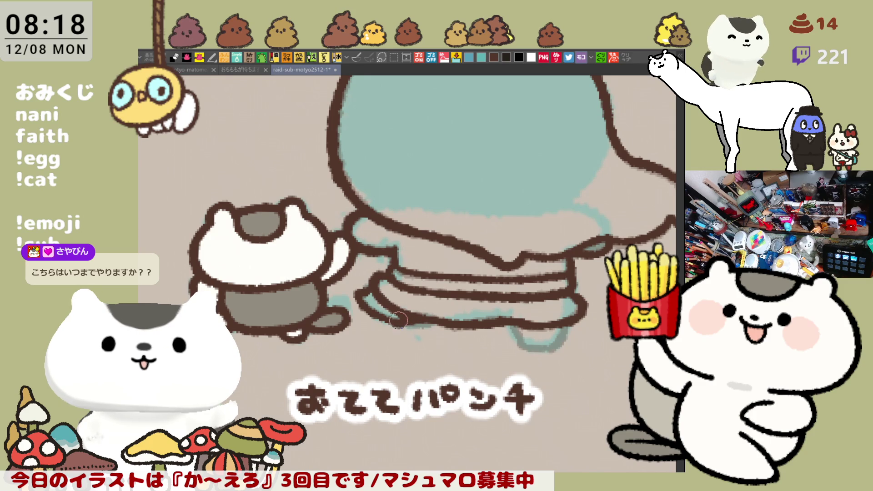
{"action": "mouse_move", "coordinate": [458, 322]}
{"action": "left_mouse_down"}
{"action": "mouse_move", "coordinate": [419, 282]}
{"action": "mouse_move", "coordinate": [399, 394]}
{"action": "left_mouse_up"}
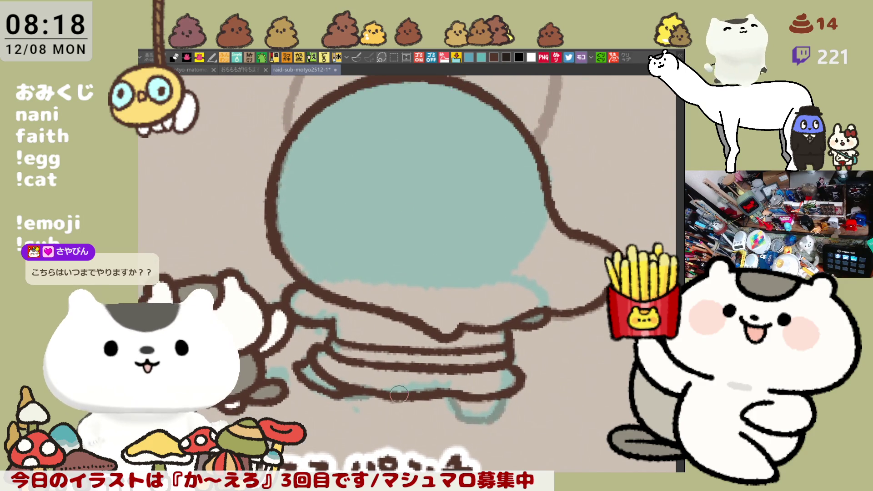
{"action": "scroll", "coordinate": [399, 394], "scroll_direction": "down", "scroll_amount": 2}
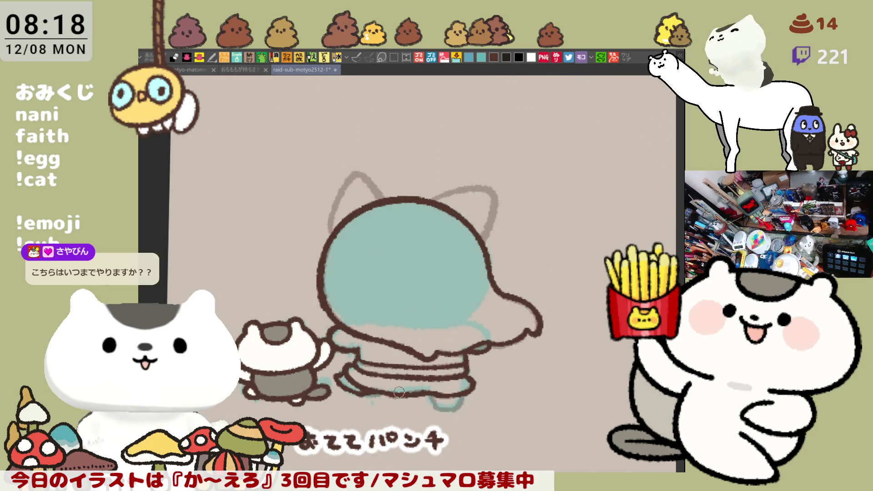
Touch up the bottom-right outline with short dark brown strokes.
{"action": "scroll", "coordinate": [399, 392], "scroll_direction": "up", "scroll_amount": 4}
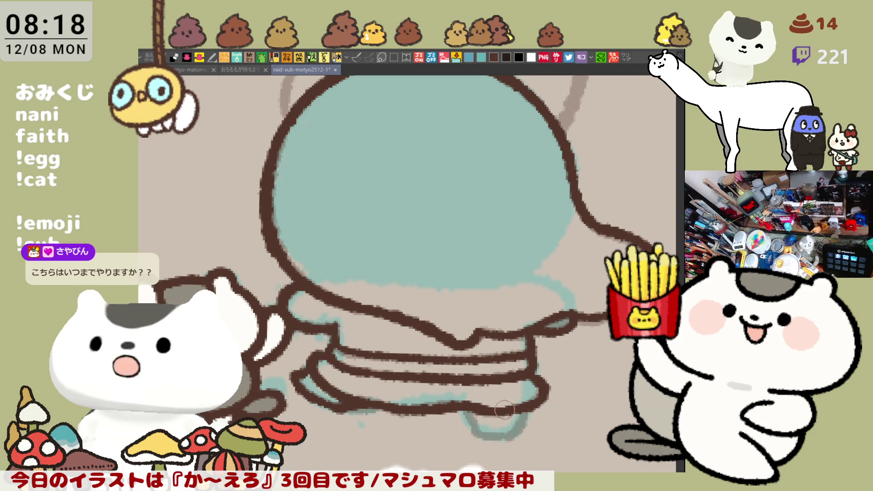
{"action": "mouse_move", "coordinate": [465, 412]}
{"action": "left_mouse_down"}
{"action": "mouse_move", "coordinate": [479, 433]}
{"action": "mouse_move", "coordinate": [513, 435]}
{"action": "left_mouse_up"}
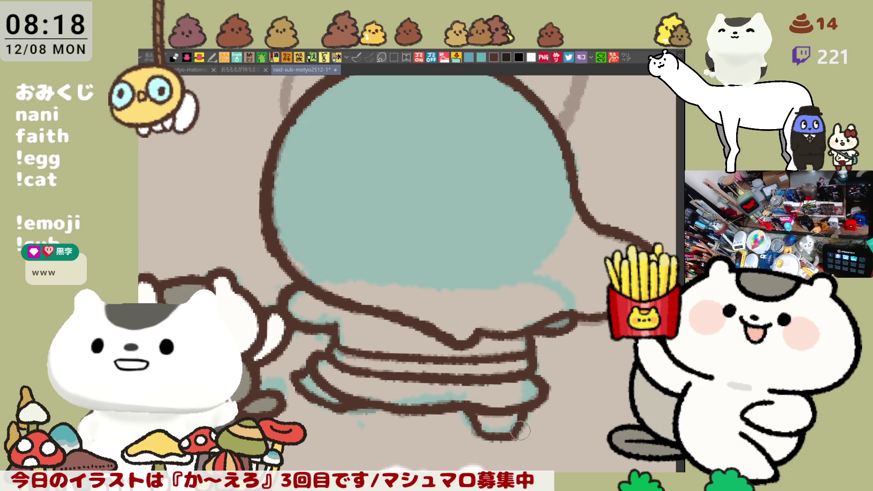
{"action": "mouse_move", "coordinate": [516, 435]}
{"action": "left_mouse_down"}
{"action": "mouse_move", "coordinate": [523, 412]}
{"action": "mouse_move", "coordinate": [515, 439]}
{"action": "left_mouse_up"}
Trace both edges of the left ear over its sketch on a mirrored, zoomed-out view.
{"action": "key", "text": "h"}
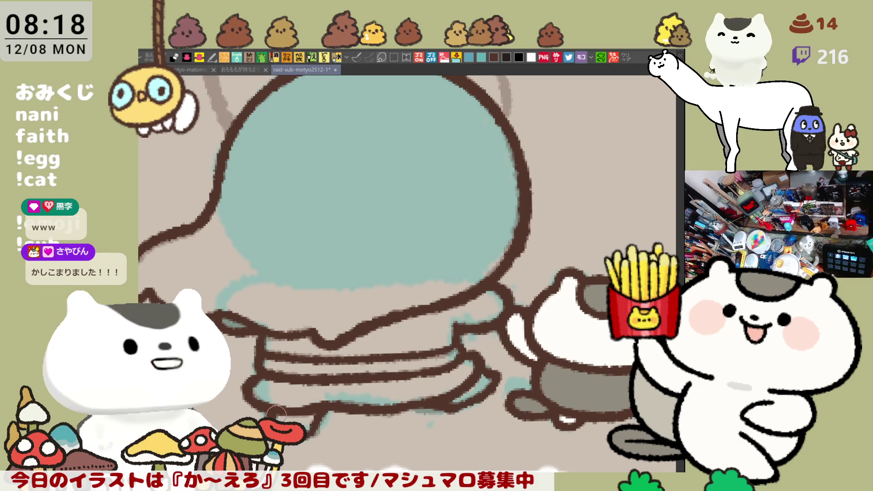
{"action": "key", "text": "ctrl+minus"}
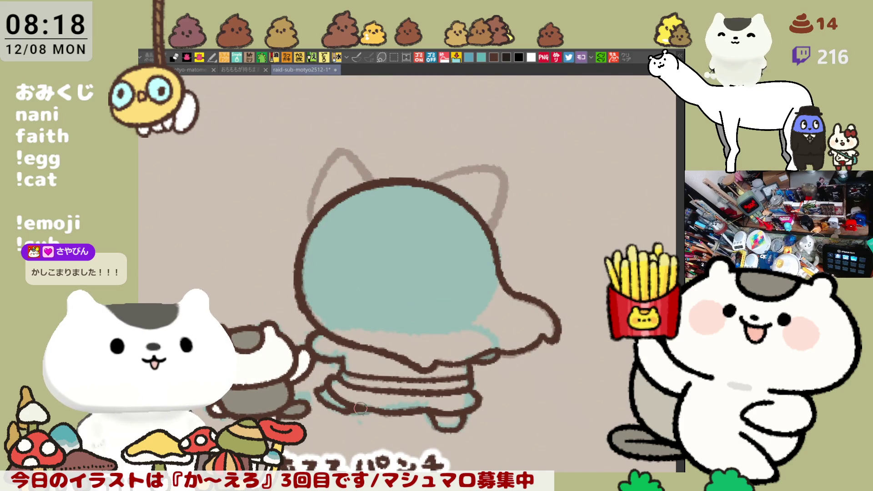
{"action": "scroll", "coordinate": [360, 408], "scroll_direction": "up", "scroll_amount": 4}
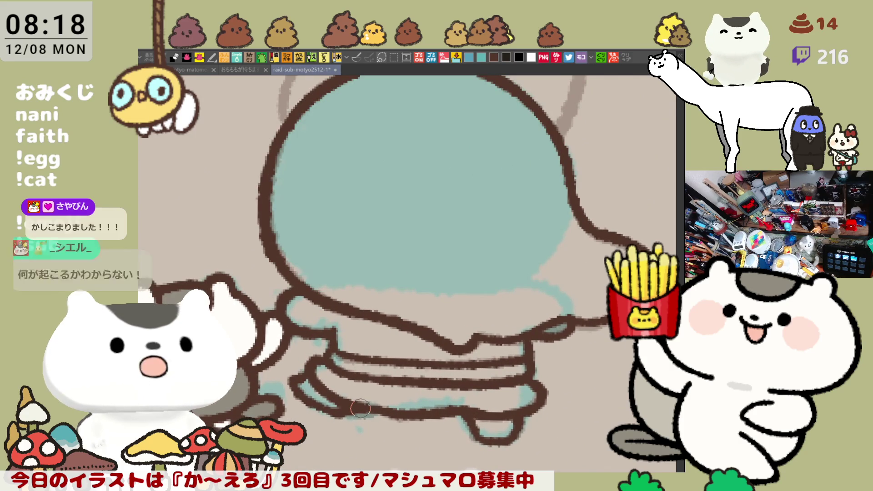
{"action": "scroll", "coordinate": [404, 297], "scroll_direction": "up", "scroll_amount": 3}
{"action": "mouse_move", "coordinate": [317, 119]}
{"action": "left_mouse_down"}
{"action": "mouse_move", "coordinate": [268, 202]}
{"action": "mouse_move", "coordinate": [270, 227]}
{"action": "left_mouse_up"}
{"action": "key", "text": "ctrl+z"}
{"action": "mouse_move", "coordinate": [317, 121]}
{"action": "left_mouse_down"}
{"action": "mouse_move", "coordinate": [271, 227]}
{"action": "mouse_move", "coordinate": [272, 212]}
{"action": "left_mouse_up"}
{"action": "left_click_drag", "start_coordinate": [316, 122], "coordinate": [367, 172]}
{"action": "key", "text": "ctrl+z"}
{"action": "left_click_drag", "start_coordinate": [315, 119], "coordinate": [375, 183]}
{"action": "key", "text": "ctrl+z"}
{"action": "left_click_drag", "start_coordinate": [317, 118], "coordinate": [366, 172]}
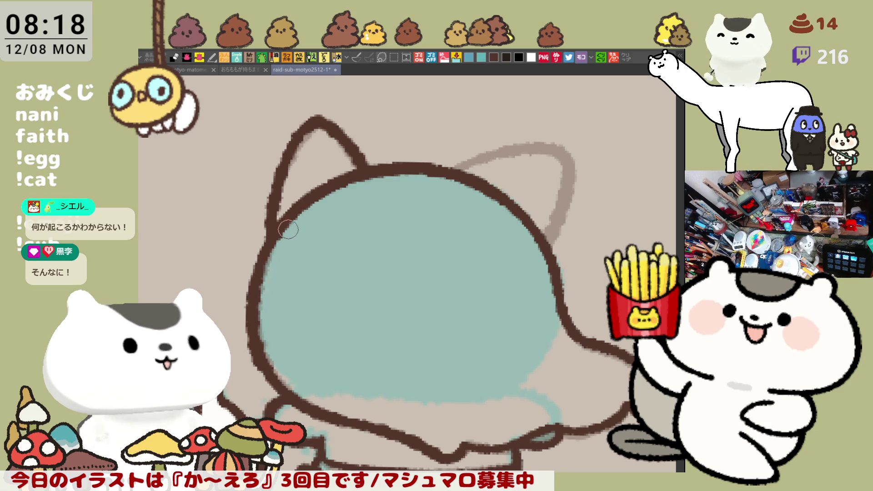
Ink the hand reaching down-left from the head and add a small brown dot on the tag.
{"action": "scroll", "coordinate": [280, 229], "scroll_direction": "down", "scroll_amount": 2}
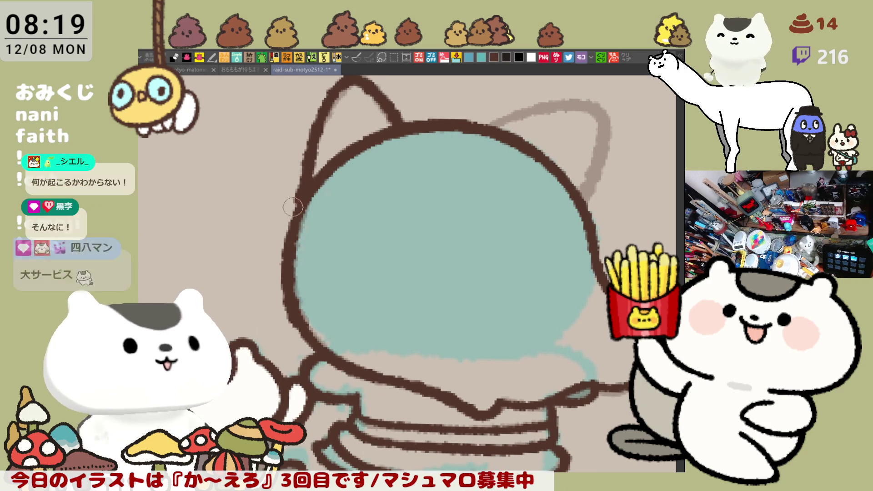
{"action": "mouse_move", "coordinate": [311, 189]}
{"action": "left_mouse_down"}
{"action": "mouse_move", "coordinate": [241, 250]}
{"action": "mouse_move", "coordinate": [233, 281]}
{"action": "left_mouse_up"}
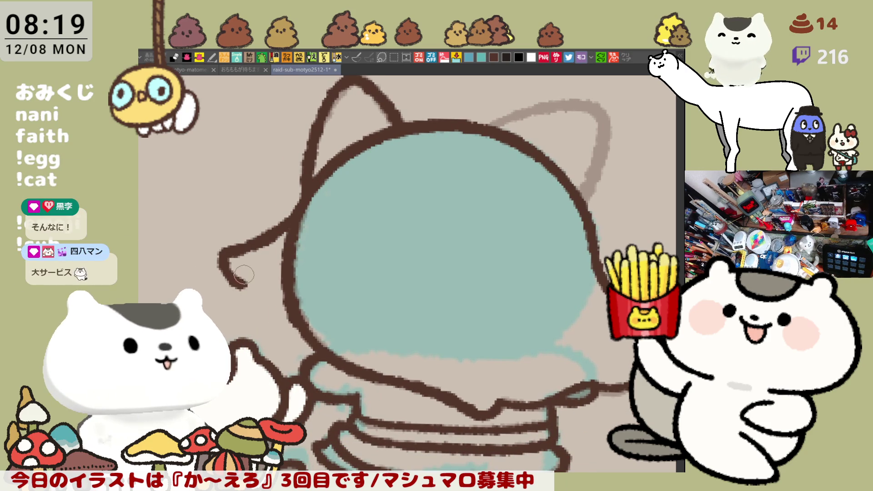
{"action": "key", "text": "ctrl+z"}
{"action": "mouse_move", "coordinate": [311, 191]}
{"action": "left_mouse_down"}
{"action": "mouse_move", "coordinate": [263, 241]}
{"action": "mouse_move", "coordinate": [224, 259]}
{"action": "left_mouse_up"}
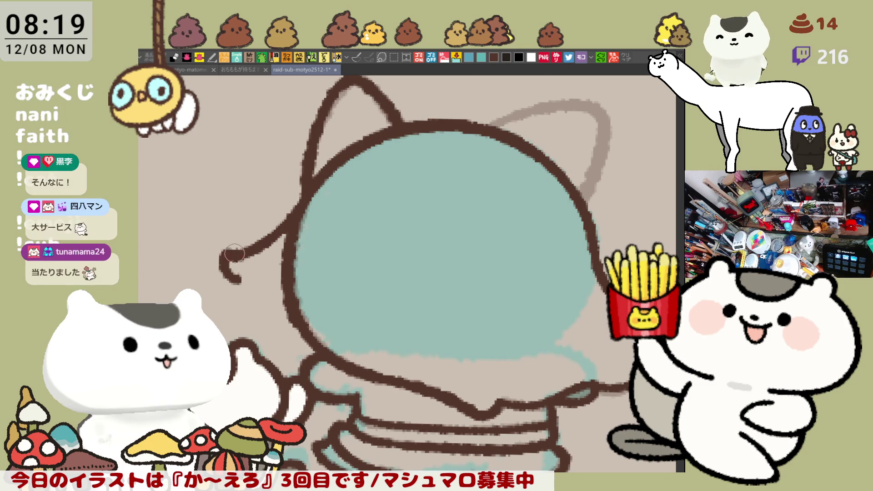
{"action": "mouse_move", "coordinate": [237, 255]}
{"action": "left_mouse_down"}
{"action": "mouse_move", "coordinate": [247, 284]}
{"action": "mouse_move", "coordinate": [238, 285]}
{"action": "left_mouse_up"}
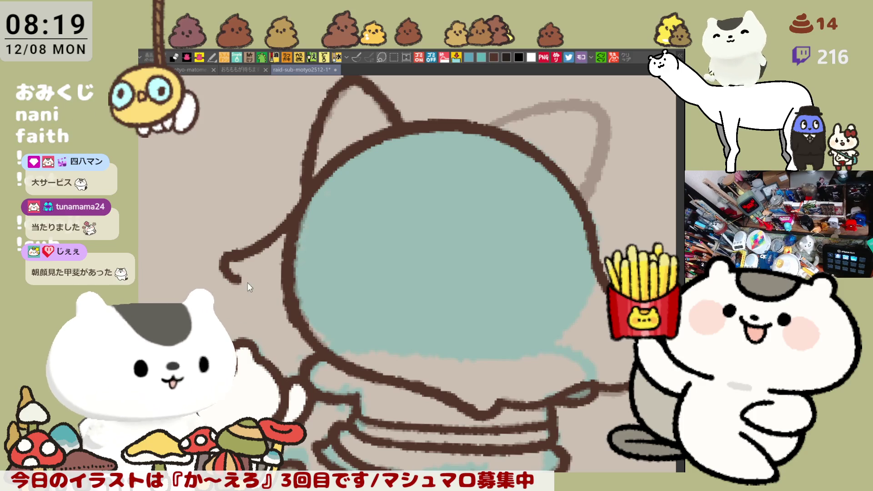
{"action": "mouse_move", "coordinate": [239, 284]}
{"action": "left_mouse_down"}
{"action": "mouse_move", "coordinate": [241, 298]}
{"action": "mouse_move", "coordinate": [284, 284]}
{"action": "left_mouse_up"}
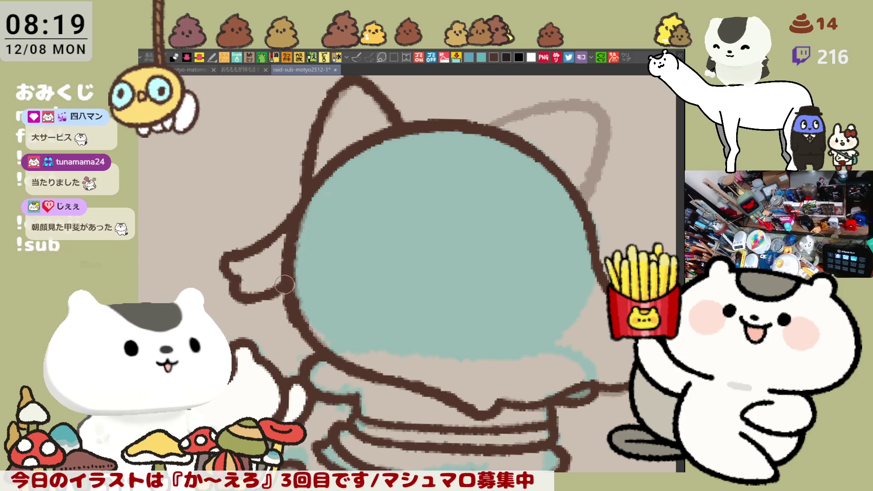
{"action": "mouse_move", "coordinate": [246, 296]}
{"action": "left_mouse_down"}
{"action": "mouse_move", "coordinate": [286, 291]}
{"action": "mouse_move", "coordinate": [258, 266]}
{"action": "left_mouse_up"}
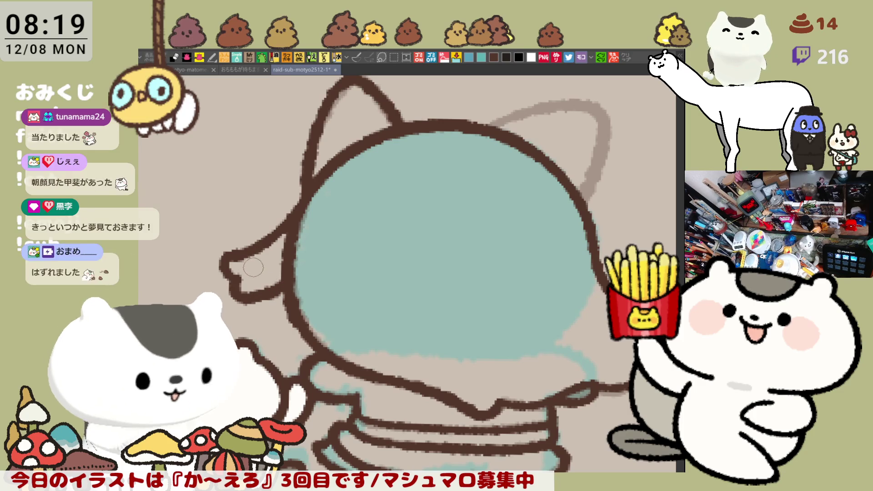
{"action": "left_click", "coordinate": [253, 267]}
{"action": "left_click_drag", "start_coordinate": [254, 266], "coordinate": [252, 272]}
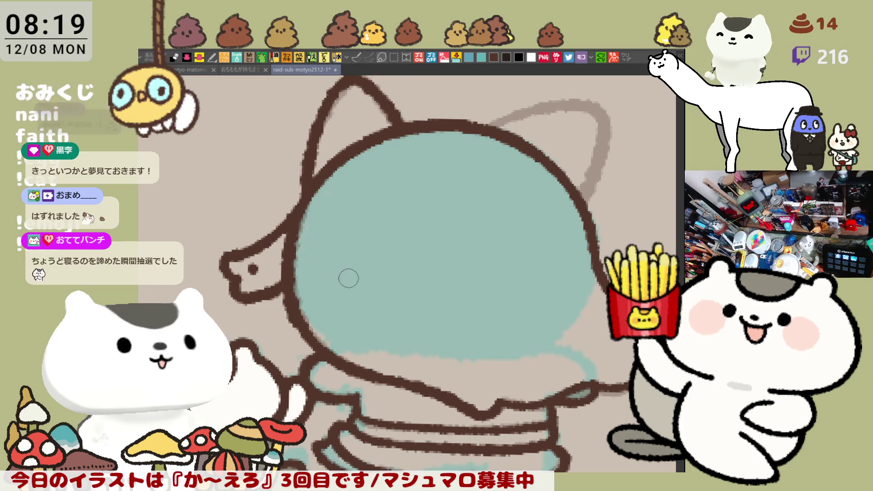
Ink the outer side of the sketched ear on a mirrored view.
{"action": "left_click_drag", "start_coordinate": [356, 277], "coordinate": [376, 288]}
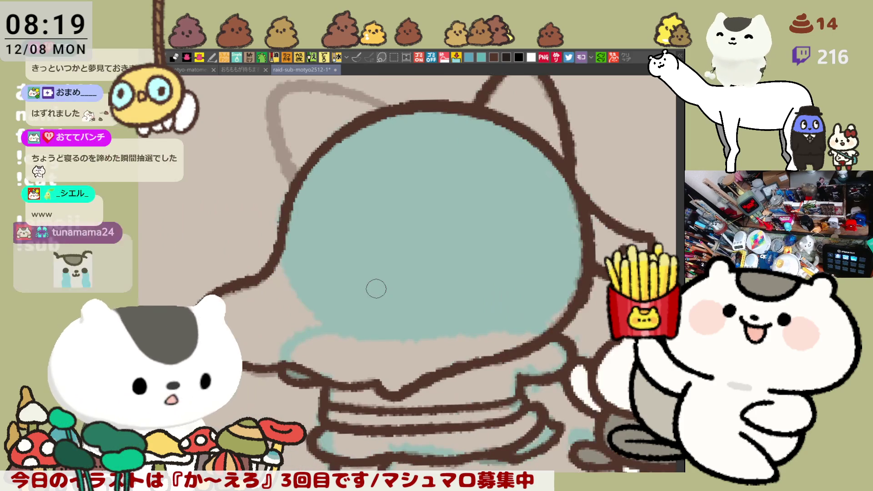
{"action": "key", "text": "h"}
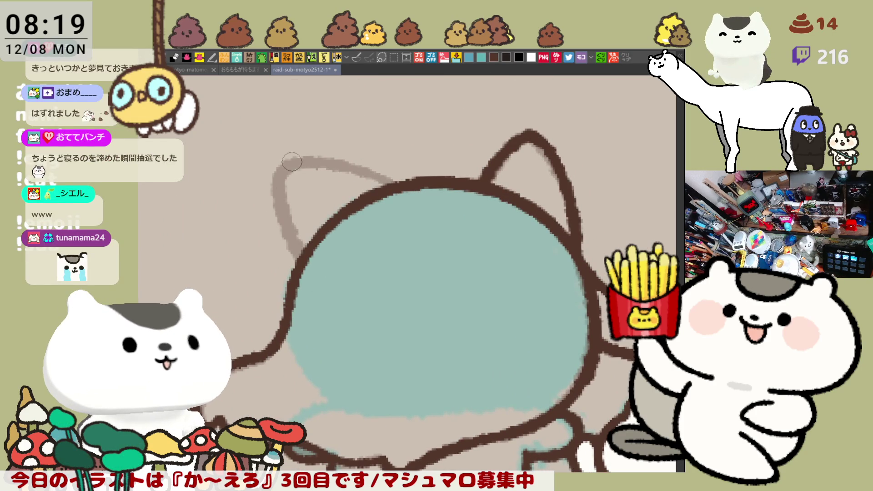
{"action": "left_click_drag", "start_coordinate": [291, 165], "coordinate": [302, 255]}
{"action": "key", "text": "ctrl+z"}
{"action": "left_click_drag", "start_coordinate": [295, 165], "coordinate": [302, 255]}
Ink the ear's top edge from tip to head outline, thicker along the sketch.
{"action": "mouse_move", "coordinate": [287, 182]}
{"action": "left_mouse_down"}
{"action": "mouse_move", "coordinate": [314, 162]}
{"action": "mouse_move", "coordinate": [386, 178]}
{"action": "left_mouse_up"}
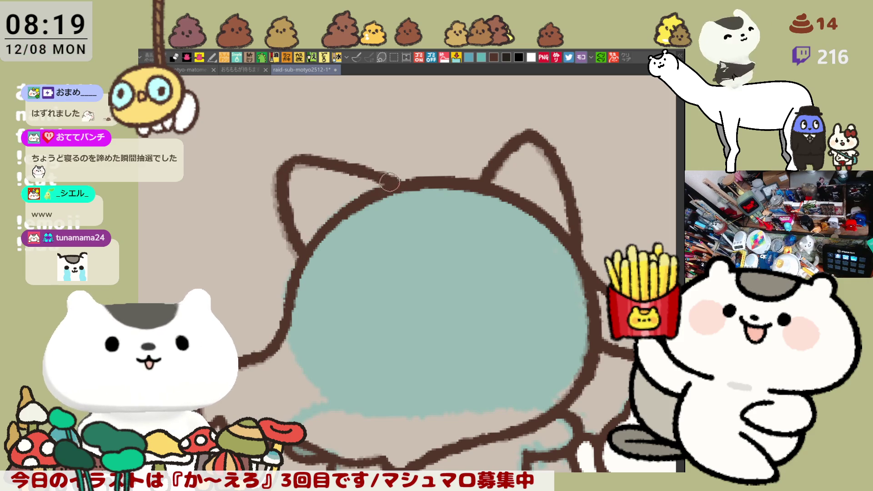
{"action": "key", "text": "ctrl+z"}
{"action": "mouse_move", "coordinate": [286, 166]}
{"action": "left_mouse_down"}
{"action": "mouse_move", "coordinate": [359, 175]}
{"action": "mouse_move", "coordinate": [388, 190]}
{"action": "left_mouse_up"}
{"action": "key", "text": "ctrl+z"}
{"action": "left_click_drag", "start_coordinate": [280, 166], "coordinate": [391, 191]}
{"action": "key", "text": "ctrl+z"}
{"action": "mouse_move", "coordinate": [310, 164]}
{"action": "left_mouse_down"}
{"action": "mouse_move", "coordinate": [391, 191]}
{"action": "mouse_move", "coordinate": [400, 212]}
{"action": "left_mouse_up"}
{"action": "key", "text": "ctrl+z"}
{"action": "left_click_drag", "start_coordinate": [293, 168], "coordinate": [399, 188]}
{"action": "key", "text": "ctrl+z"}
{"action": "left_click_drag", "start_coordinate": [323, 165], "coordinate": [397, 189]}
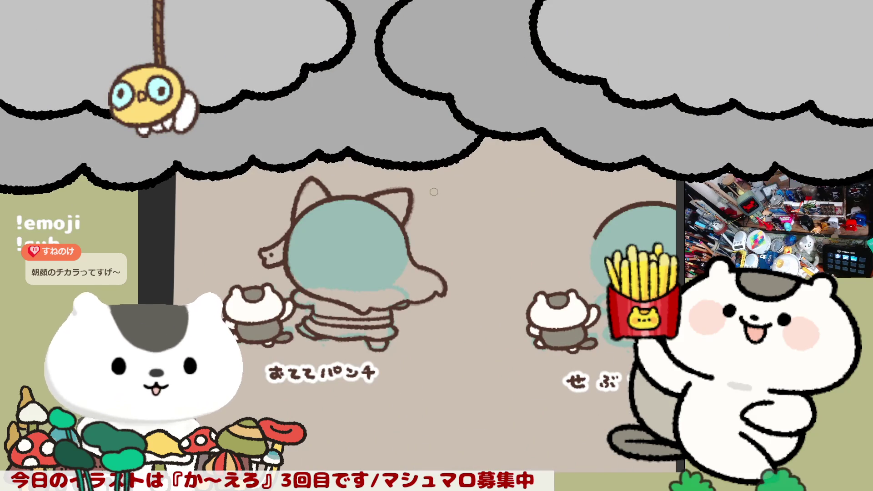
Pan the view to frame the inked character, her cat and the caption.
{"action": "left_click_drag", "start_coordinate": [291, 299], "coordinate": [328, 330]}
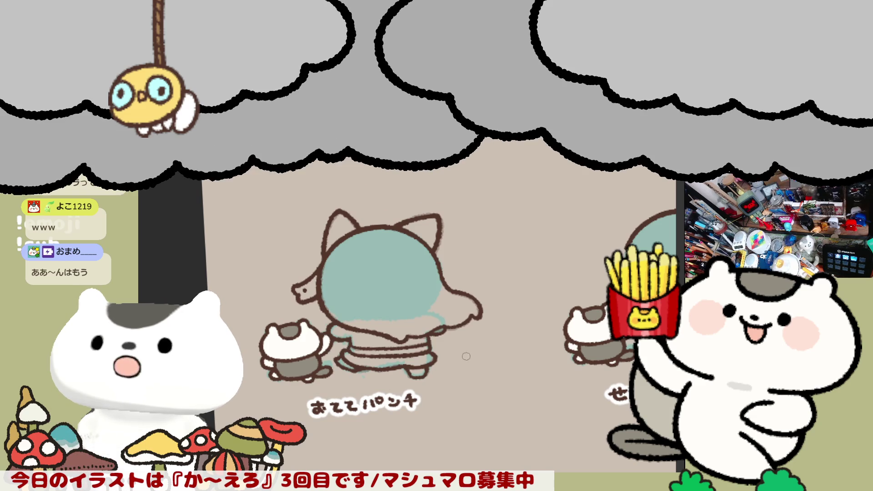
{"action": "left_click_drag", "start_coordinate": [468, 366], "coordinate": [454, 324]}
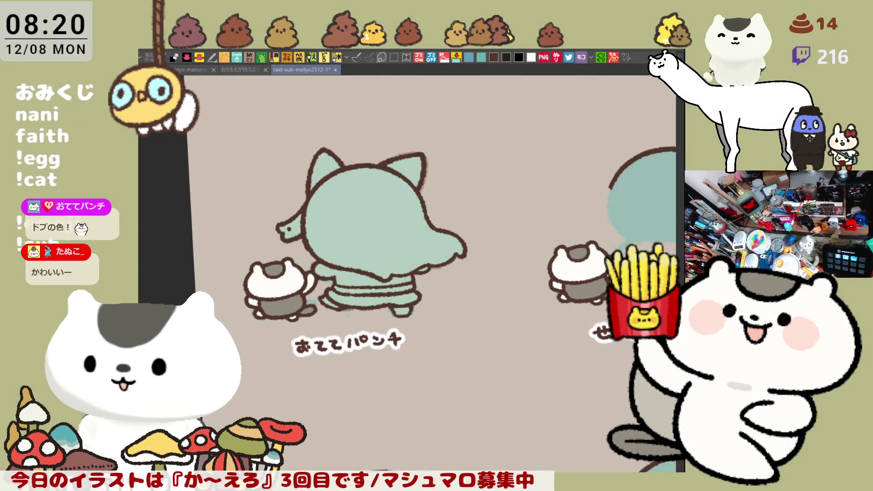
Fill the tag purple and the head, hair and both ear insides white.
{"action": "left_click_drag", "start_coordinate": [469, 362], "coordinate": [469, 313]}
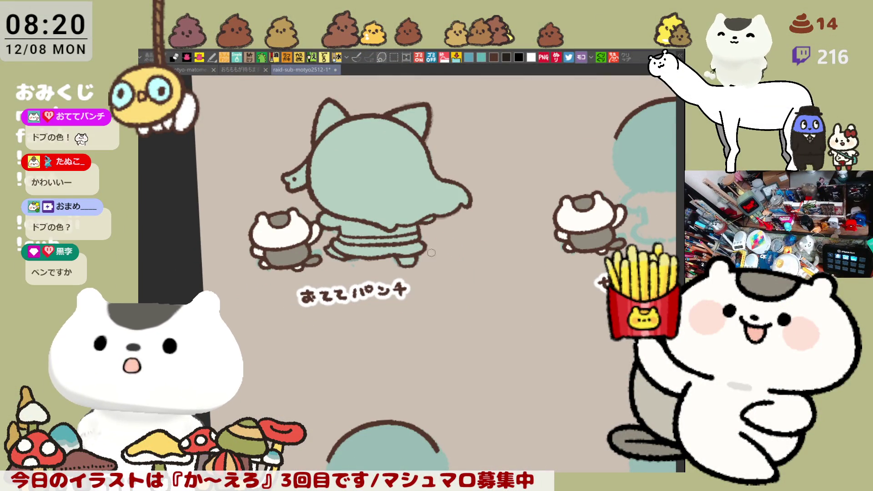
{"action": "scroll", "coordinate": [410, 253], "scroll_direction": "up", "scroll_amount": 3}
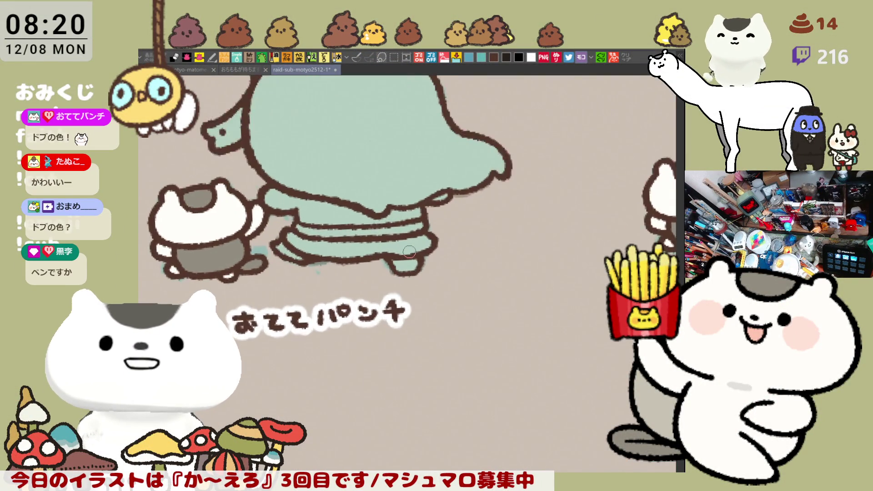
{"action": "left_click_drag", "start_coordinate": [373, 199], "coordinate": [394, 312]}
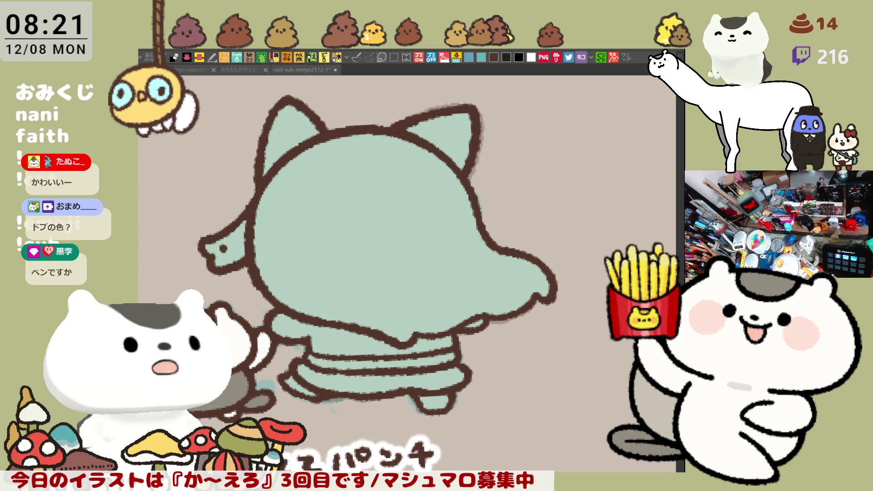
{"action": "mouse_move", "coordinate": [243, 223]}
{"action": "left_mouse_down"}
{"action": "mouse_move", "coordinate": [230, 241]}
{"action": "mouse_move", "coordinate": [244, 239]}
{"action": "left_mouse_up"}
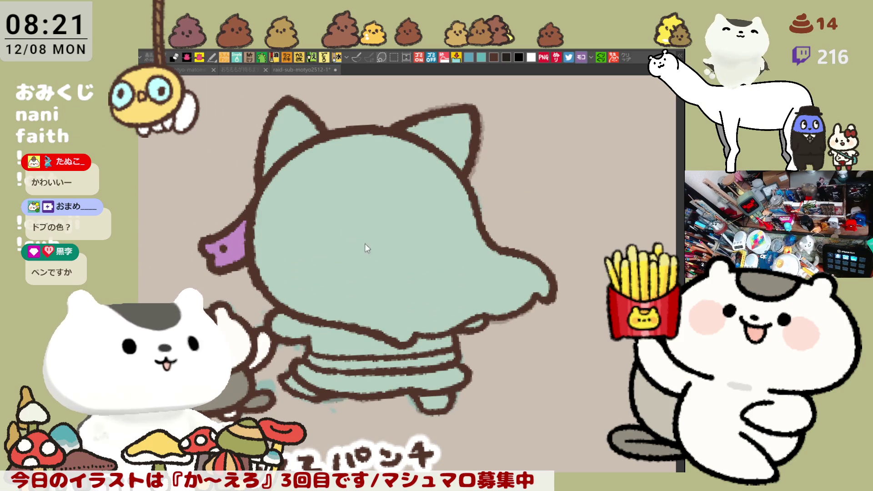
{"action": "left_click", "coordinate": [433, 215]}
{"action": "left_click", "coordinate": [311, 126]}
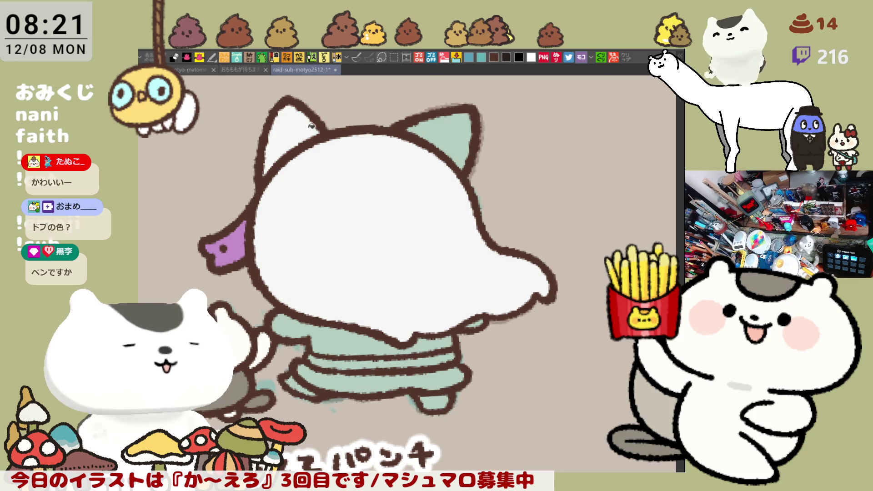
{"action": "left_click", "coordinate": [442, 138]}
Paint a pale stripe across the skirt.
{"action": "scroll", "coordinate": [451, 230], "scroll_direction": "down", "scroll_amount": 3}
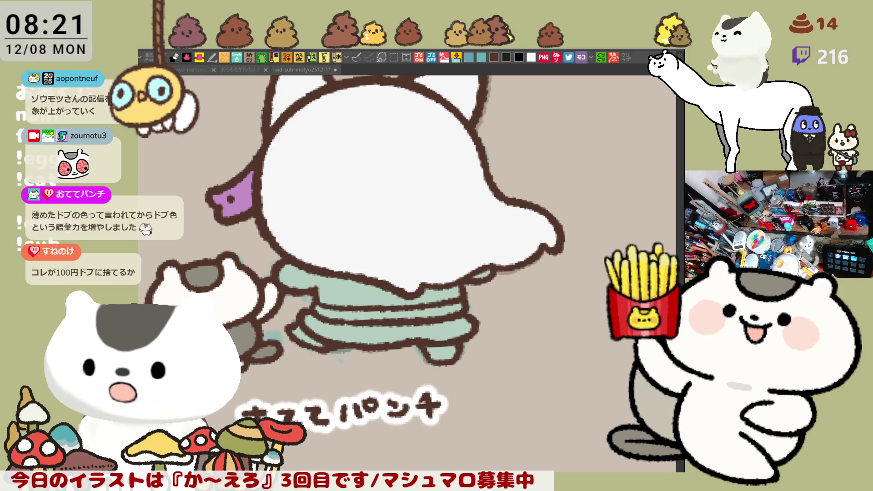
{"action": "mouse_move", "coordinate": [508, 225]}
{"action": "left_mouse_down"}
{"action": "mouse_move", "coordinate": [488, 208]}
{"action": "mouse_move", "coordinate": [444, 199]}
{"action": "mouse_move", "coordinate": [461, 245]}
{"action": "left_mouse_up"}
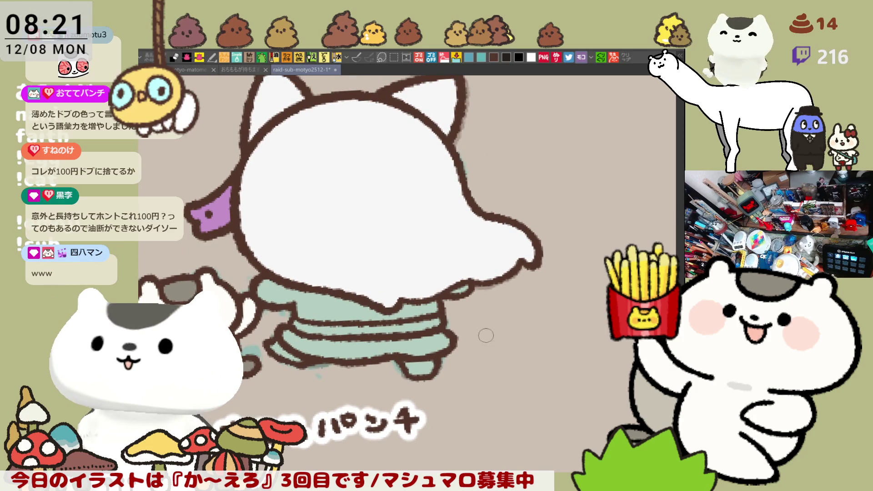
{"action": "left_click_drag", "start_coordinate": [464, 259], "coordinate": [477, 286]}
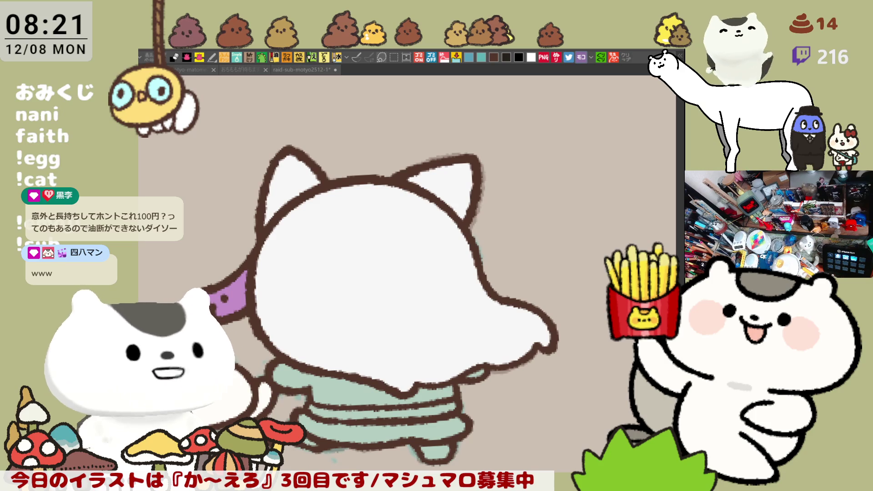
{"action": "left_click", "coordinate": [400, 406]}
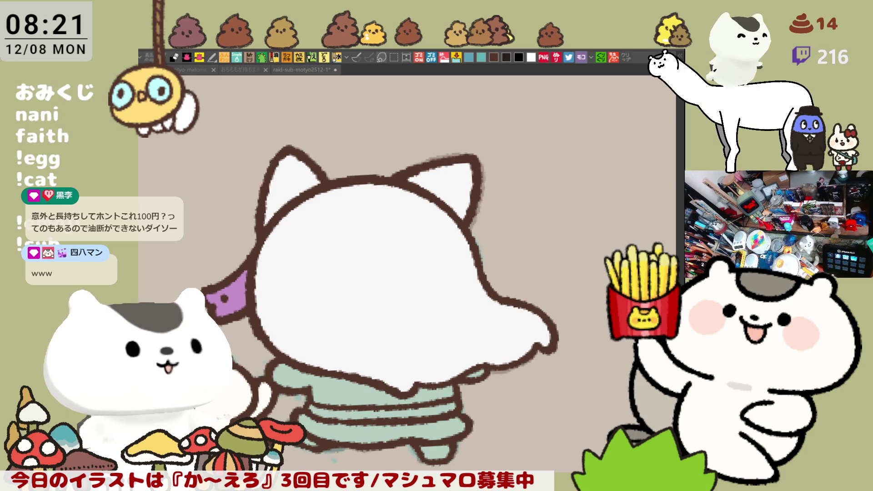
{"action": "left_click_drag", "start_coordinate": [309, 412], "coordinate": [454, 412]}
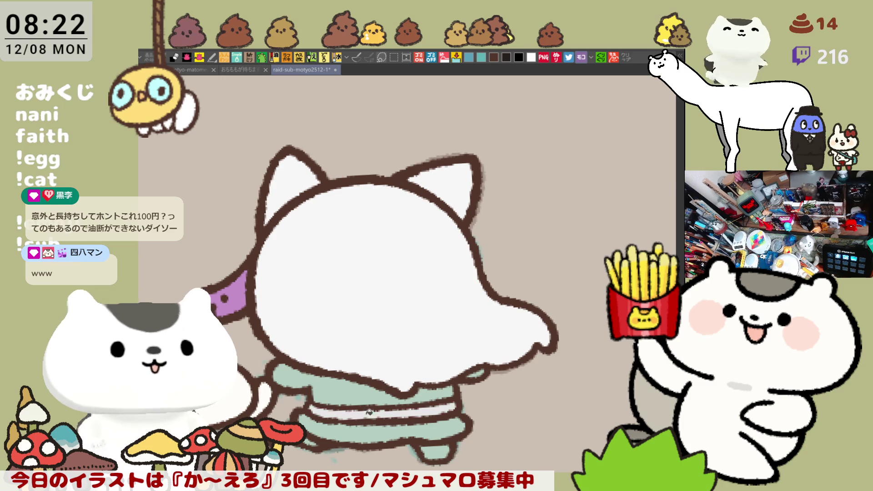
{"action": "left_click_drag", "start_coordinate": [391, 390], "coordinate": [394, 309]}
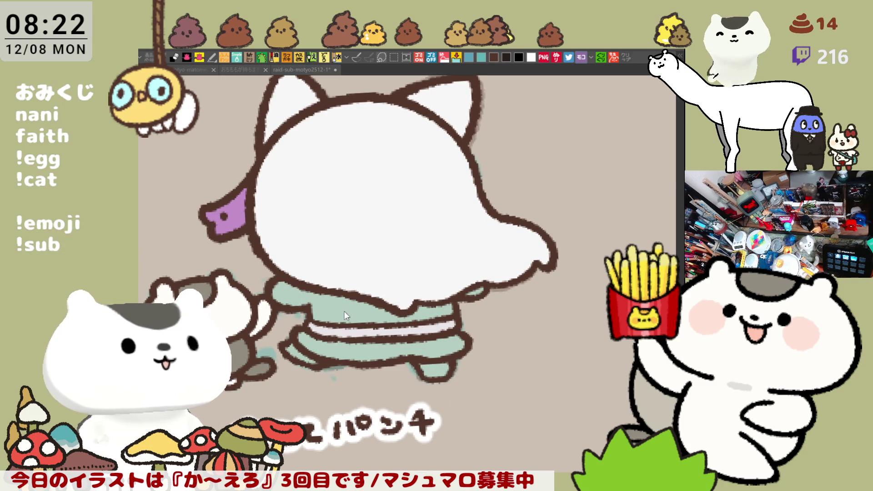
Fill the upper and lower skirt bands darker grey-green and both feet pink.
{"action": "left_click", "coordinate": [358, 318]}
{"action": "left_click", "coordinate": [360, 351]}
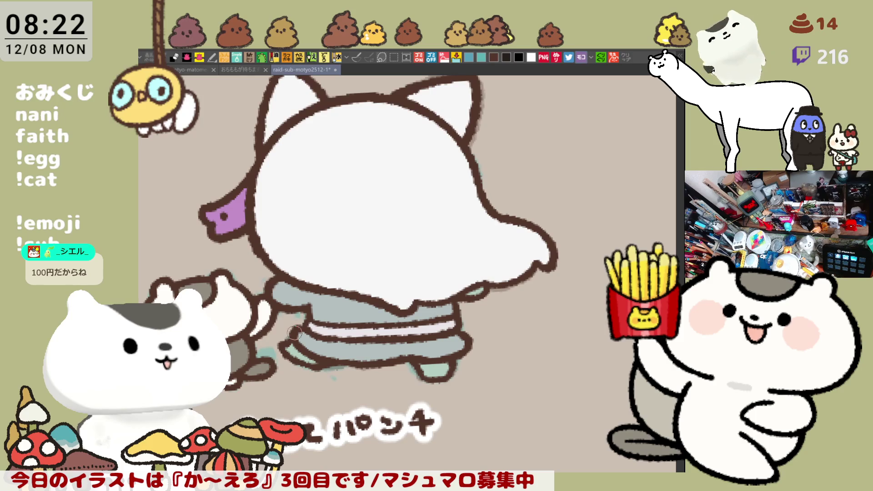
{"action": "left_click", "coordinate": [300, 355]}
{"action": "left_click", "coordinate": [437, 368]}
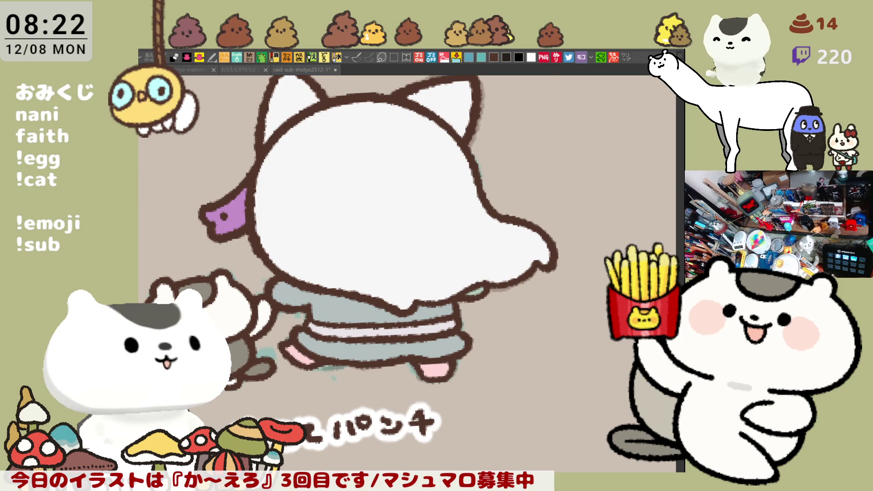
Lighten the pale stripe on the skirt and rotate the view slightly.
{"action": "left_click", "coordinate": [305, 350]}
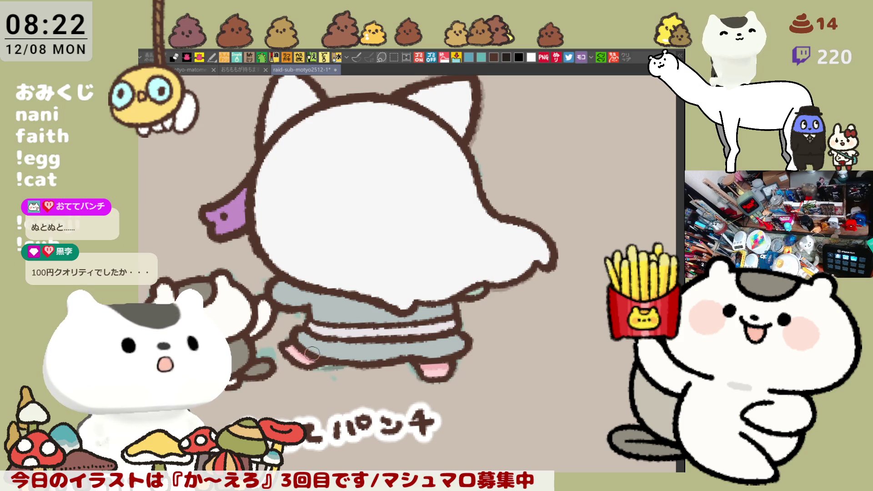
{"action": "left_click_drag", "start_coordinate": [362, 336], "coordinate": [410, 332]}
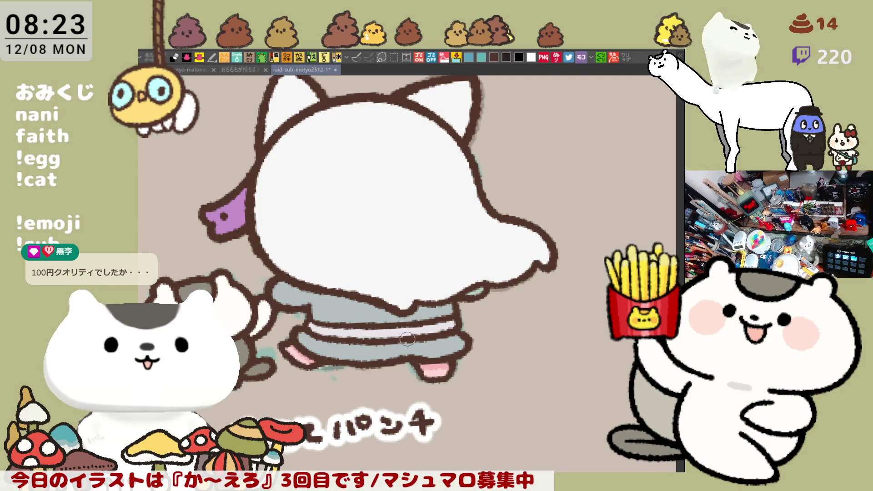
{"action": "scroll", "coordinate": [393, 338], "scroll_direction": "right", "scroll_amount": 3}
{"action": "scroll", "coordinate": [375, 312], "scroll_direction": "left", "scroll_amount": 3}
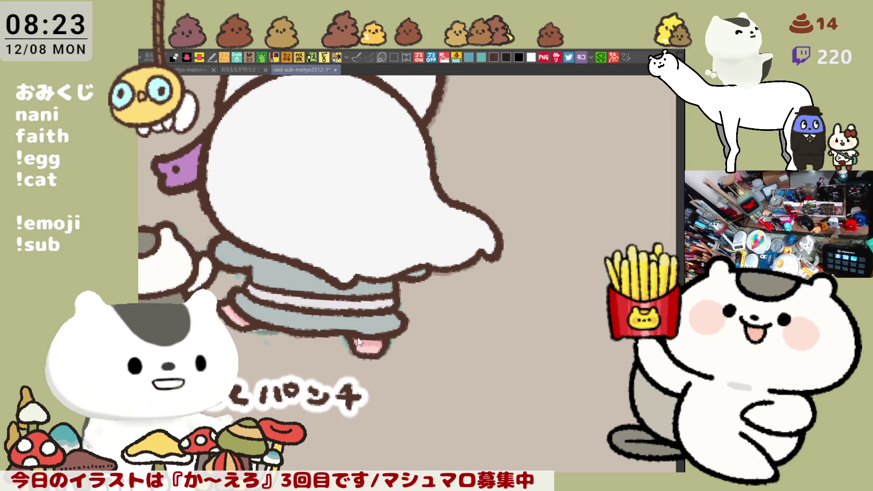
{"action": "key", "text": "minus"}
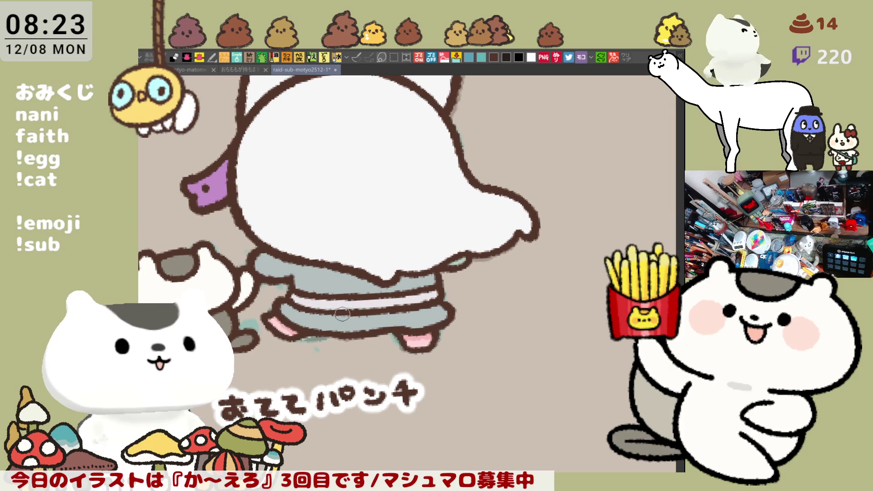
{"action": "mouse_move", "coordinate": [408, 303]}
{"action": "left_mouse_down"}
{"action": "mouse_move", "coordinate": [387, 277]}
{"action": "mouse_move", "coordinate": [400, 294]}
{"action": "left_mouse_up"}
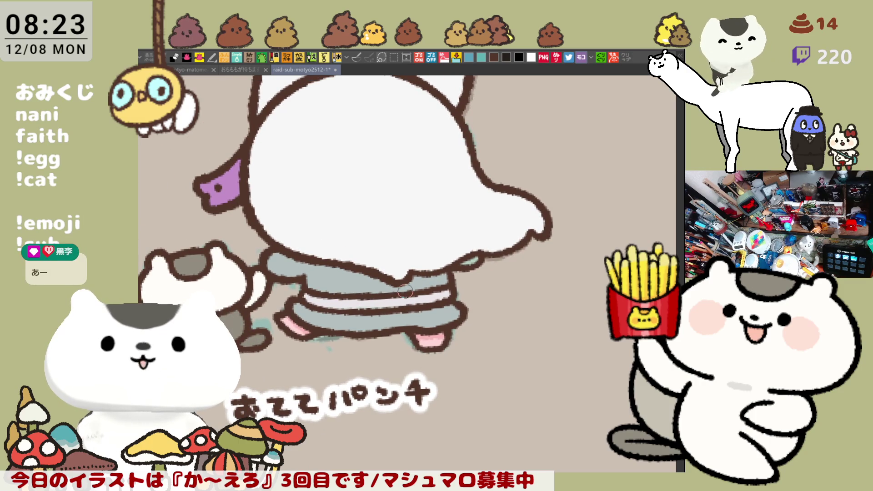
{"action": "scroll", "coordinate": [372, 270], "scroll_direction": "up", "scroll_amount": 3}
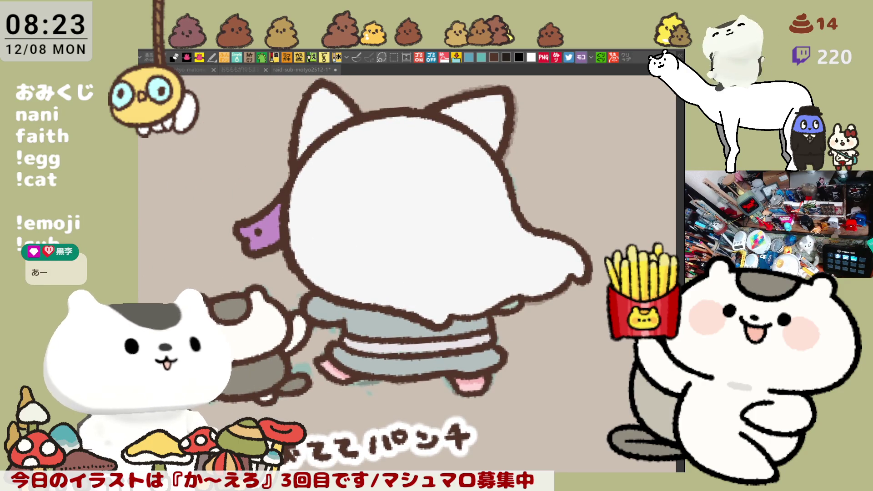
Fill the head light lavender instead of grey, plus the right ear's inside.
{"action": "left_click", "coordinate": [389, 229]}
{"action": "key", "text": "ctrl+z"}
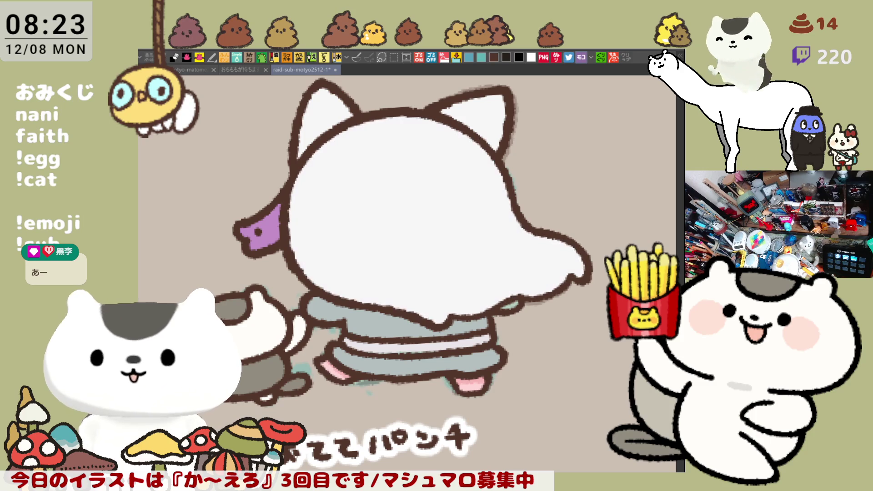
{"action": "left_click", "coordinate": [502, 254]}
{"action": "left_click", "coordinate": [455, 115]}
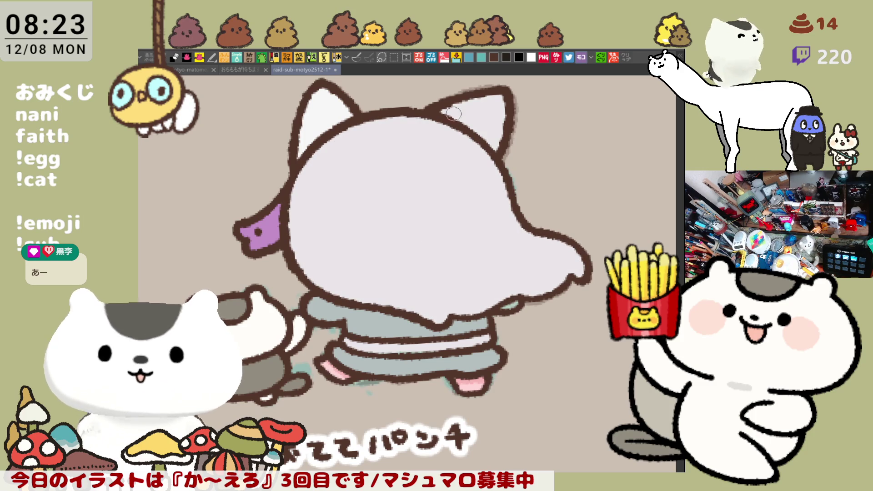
Fill the left ear's inside lavender and touch up the skirt stripe colour.
{"action": "left_click", "coordinate": [327, 110]}
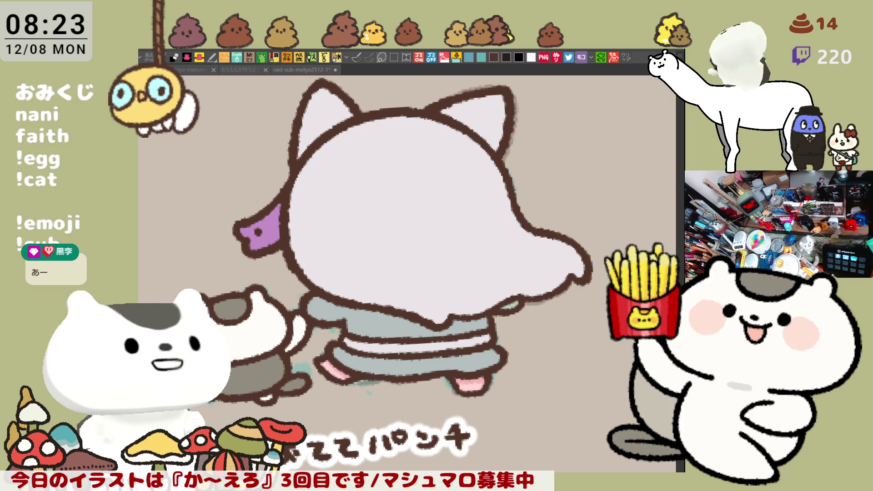
{"action": "mouse_move", "coordinate": [378, 364]}
{"action": "left_mouse_down"}
{"action": "mouse_move", "coordinate": [344, 356]}
{"action": "mouse_move", "coordinate": [427, 364]}
{"action": "mouse_move", "coordinate": [386, 363]}
{"action": "mouse_move", "coordinate": [423, 359]}
{"action": "mouse_move", "coordinate": [387, 364]}
{"action": "mouse_move", "coordinate": [398, 365]}
{"action": "left_mouse_up"}
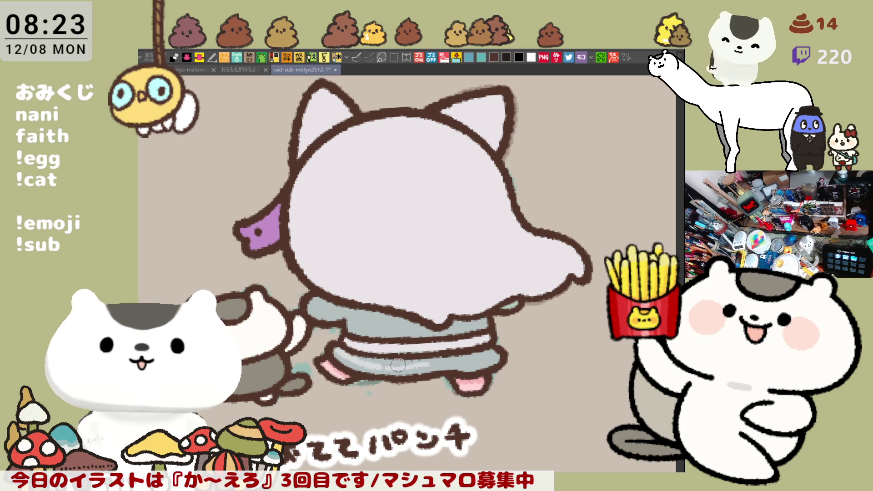
{"action": "mouse_move", "coordinate": [460, 360]}
{"action": "left_mouse_down"}
{"action": "mouse_move", "coordinate": [425, 364]}
{"action": "mouse_move", "coordinate": [468, 363]}
{"action": "mouse_move", "coordinate": [423, 364]}
{"action": "mouse_move", "coordinate": [491, 361]}
{"action": "left_mouse_up"}
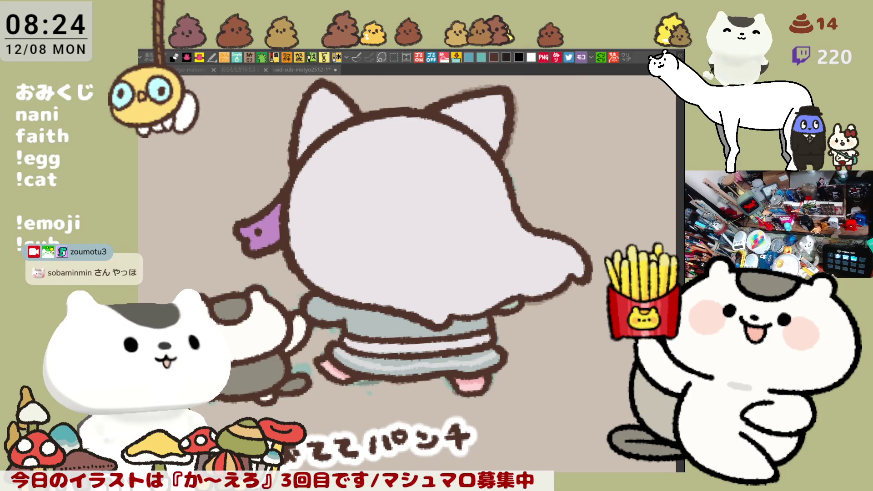
Recolour the ribbon deeper purple and dab small dots on the back of the head.
{"action": "left_click", "coordinate": [275, 241]}
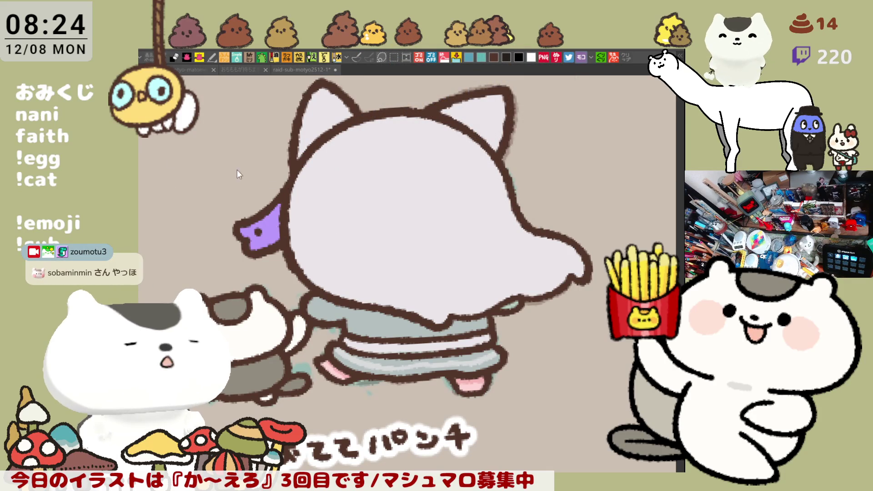
{"action": "left_click_drag", "start_coordinate": [382, 214], "coordinate": [422, 240]}
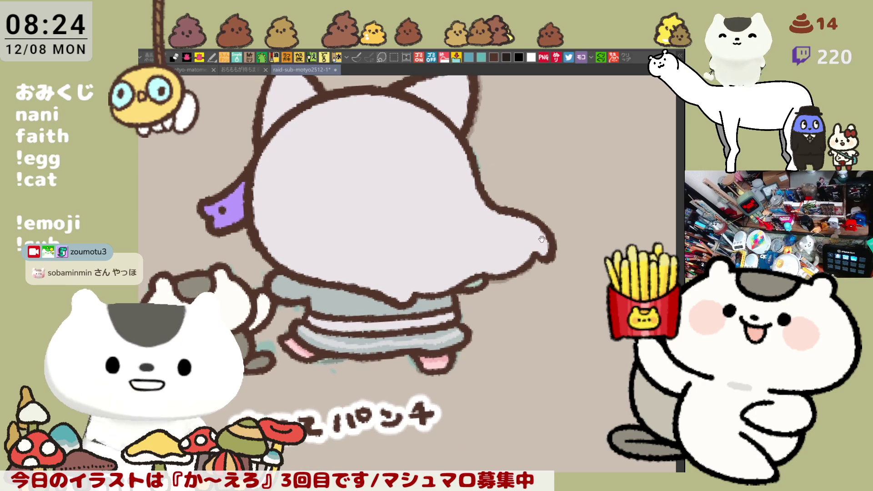
{"action": "left_click_drag", "start_coordinate": [455, 136], "coordinate": [455, 223]}
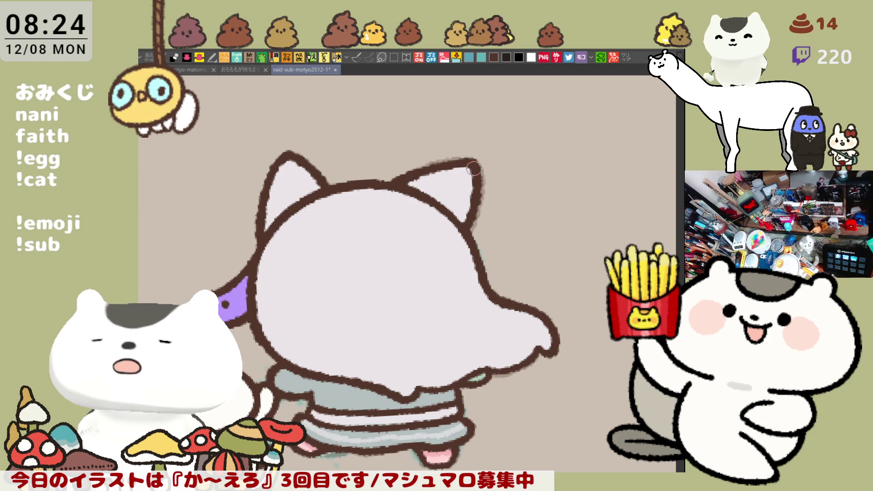
{"action": "left_click_drag", "start_coordinate": [487, 181], "coordinate": [476, 131]}
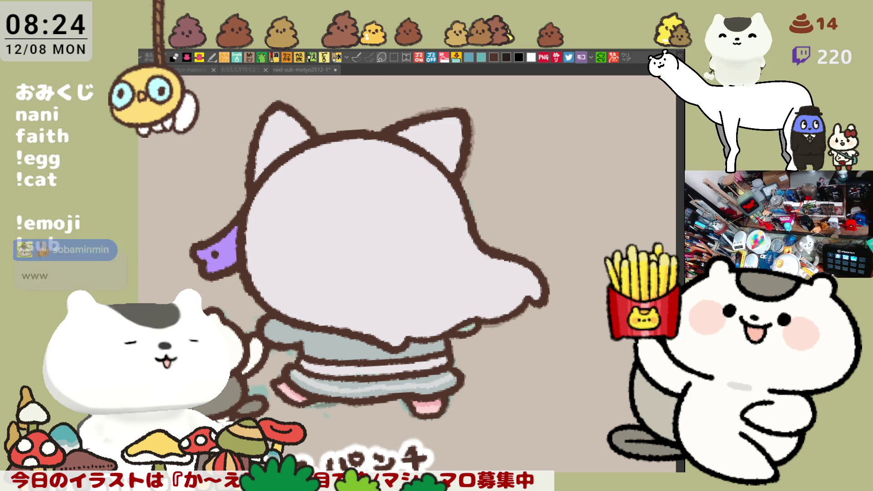
{"action": "left_click", "coordinate": [294, 223]}
{"action": "left_click", "coordinate": [317, 223]}
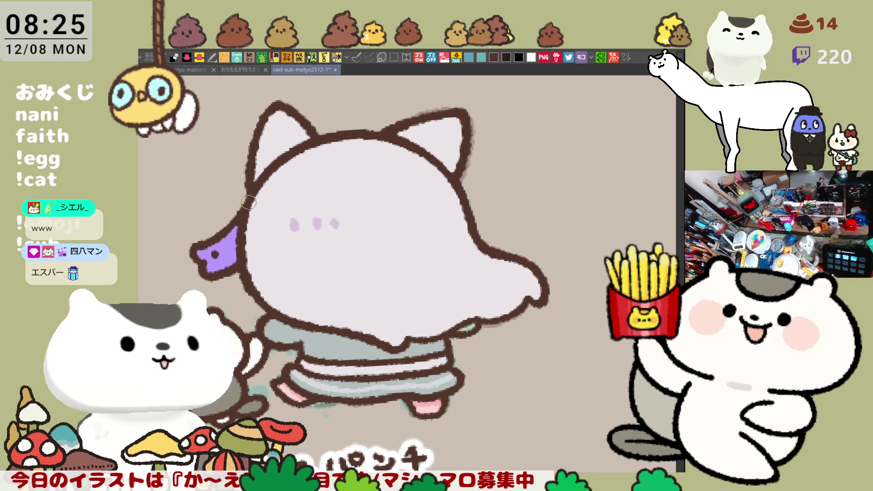
{"action": "left_click_drag", "start_coordinate": [325, 185], "coordinate": [343, 224]}
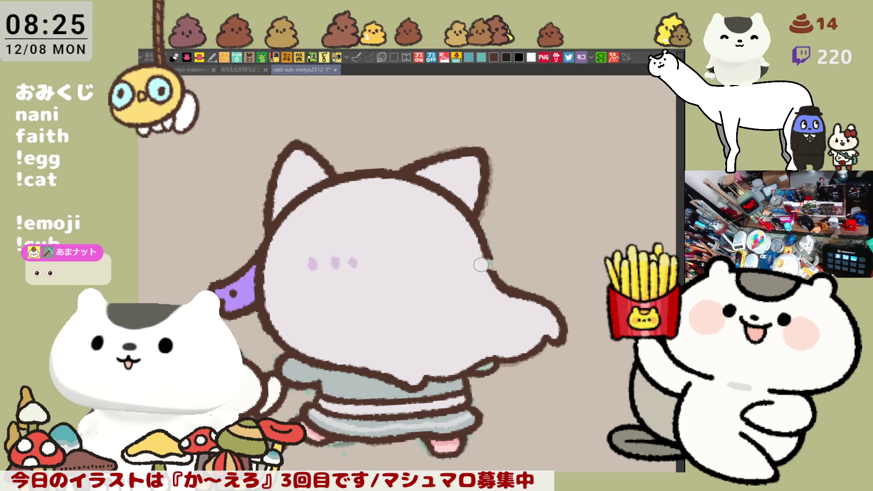
Extend the head outline at the cheek and shade the flowing hair and chin area grey.
{"action": "left_click_drag", "start_coordinate": [490, 263], "coordinate": [508, 264]}
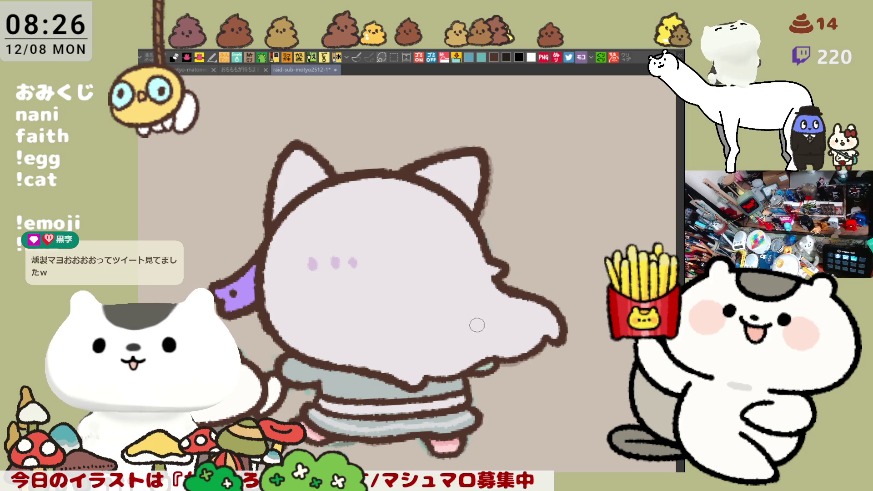
{"action": "left_click_drag", "start_coordinate": [501, 326], "coordinate": [533, 334]}
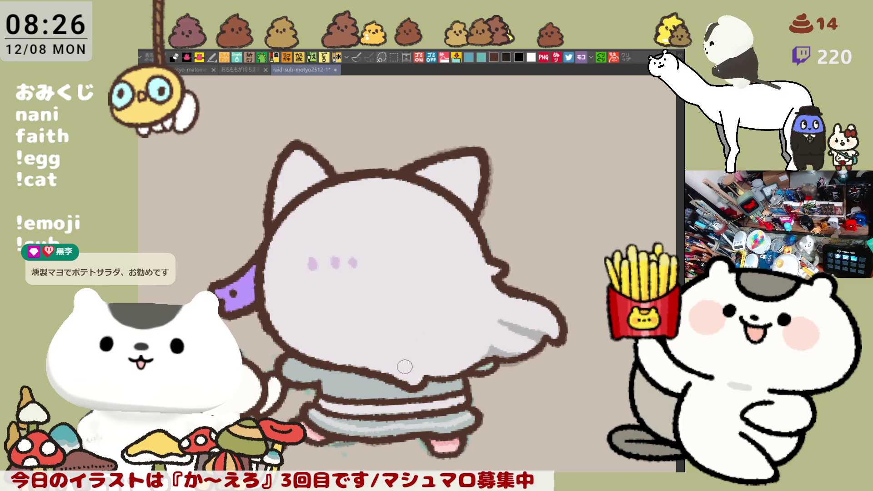
{"action": "left_click_drag", "start_coordinate": [403, 356], "coordinate": [430, 375]}
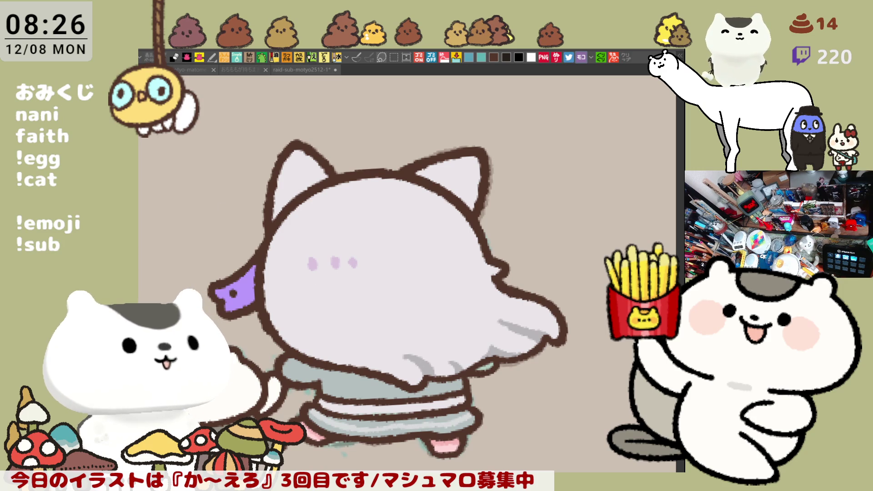
{"action": "left_click", "coordinate": [282, 253]}
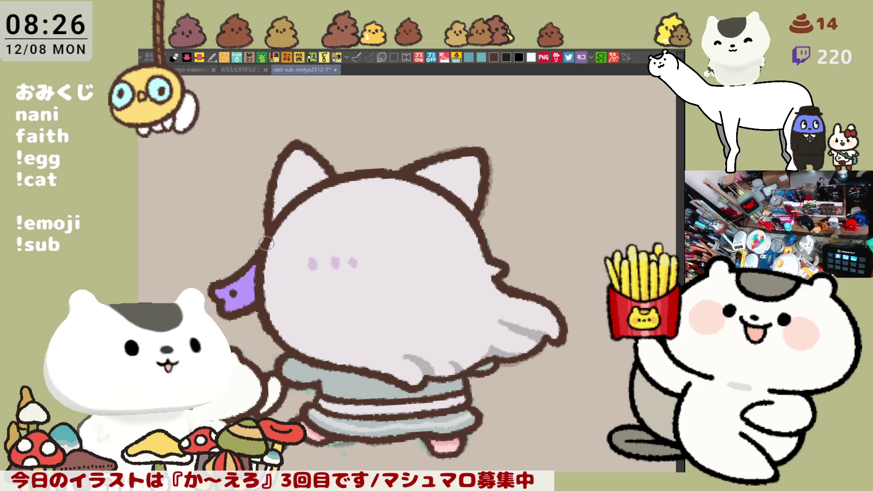
{"action": "scroll", "coordinate": [460, 257], "scroll_direction": "down", "scroll_amount": 2}
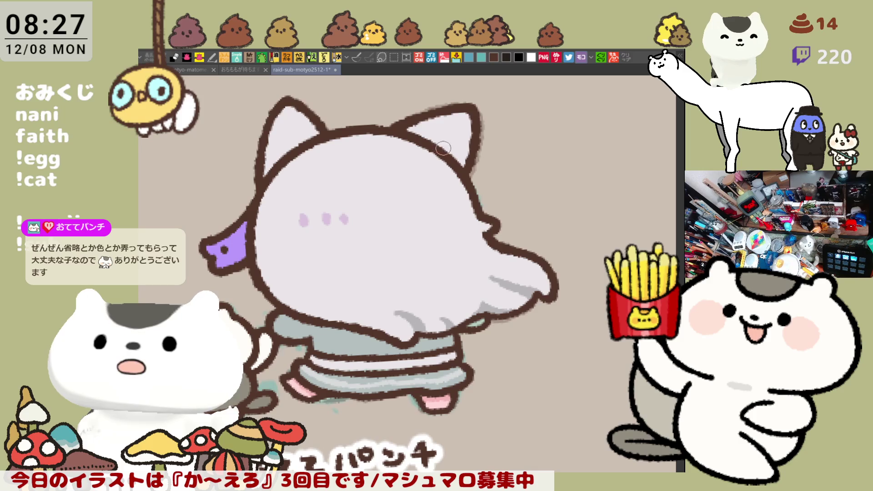
Shade the insides of the right and left ears grey, adding a pink tint in the right ear.
{"action": "mouse_move", "coordinate": [435, 142]}
{"action": "left_mouse_down"}
{"action": "mouse_move", "coordinate": [473, 137]}
{"action": "mouse_move", "coordinate": [446, 144]}
{"action": "left_mouse_up"}
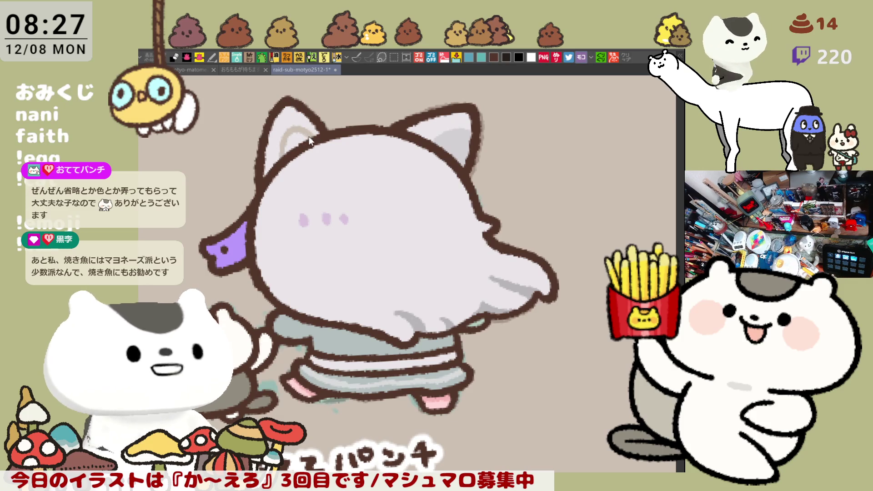
{"action": "left_click_drag", "start_coordinate": [283, 156], "coordinate": [319, 137]}
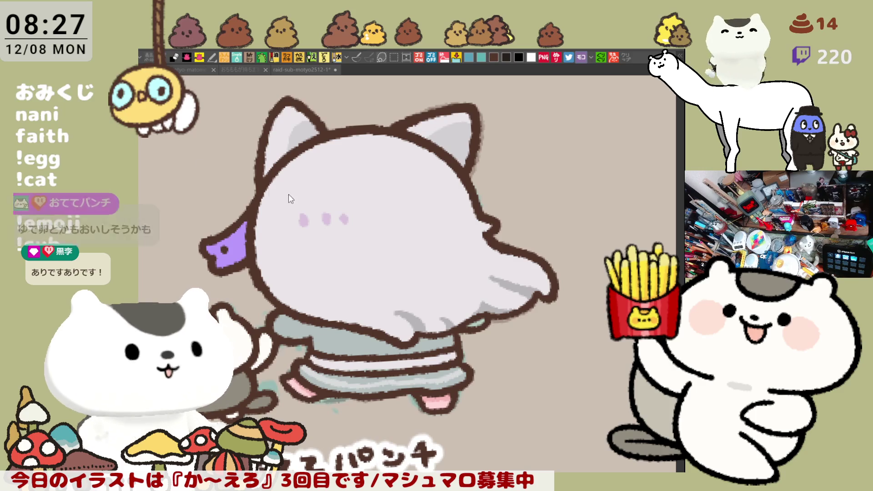
{"action": "left_click", "coordinate": [303, 69]}
{"action": "mouse_move", "coordinate": [444, 146]}
{"action": "left_mouse_down"}
{"action": "mouse_move", "coordinate": [425, 132]}
{"action": "mouse_move", "coordinate": [437, 125]}
{"action": "left_mouse_up"}
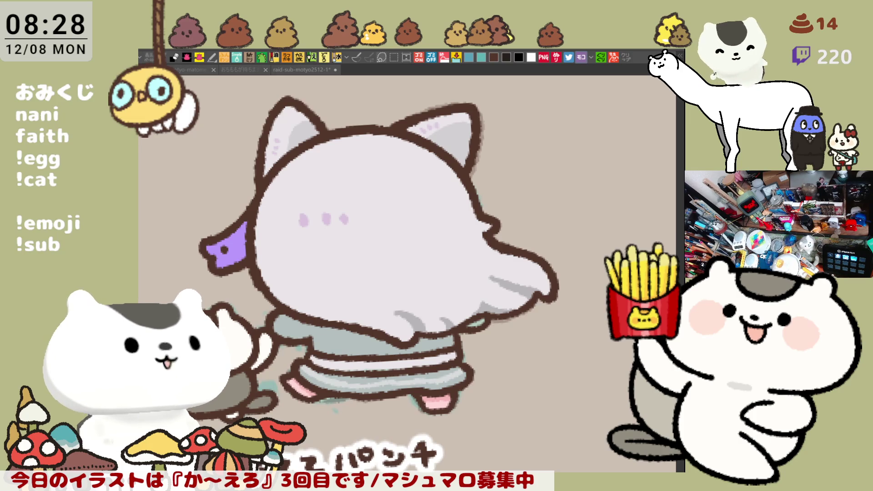
{"action": "left_click", "coordinate": [323, 292]}
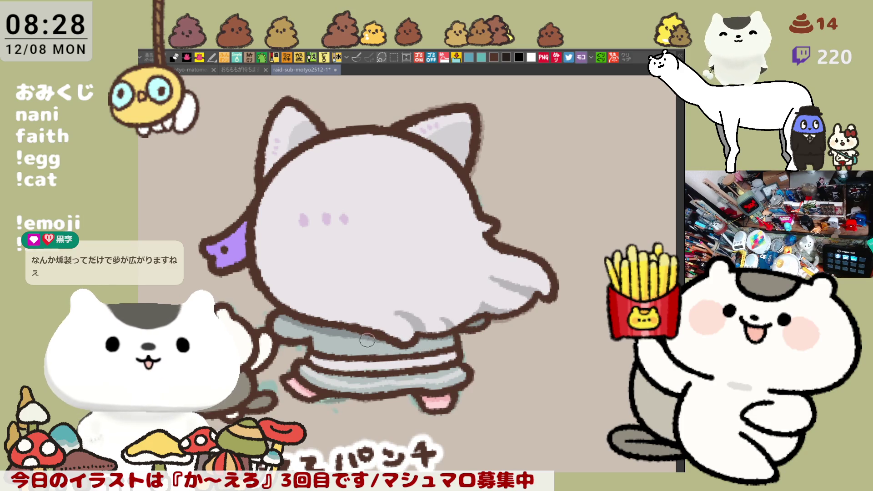
Paint darker grey shadows on the shirt under the lavender hair and across the grey skirt band.
{"action": "mouse_move", "coordinate": [360, 339]}
{"action": "left_mouse_down"}
{"action": "mouse_move", "coordinate": [380, 351]}
{"action": "mouse_move", "coordinate": [403, 348]}
{"action": "mouse_move", "coordinate": [359, 347]}
{"action": "mouse_move", "coordinate": [448, 348]}
{"action": "left_mouse_up"}
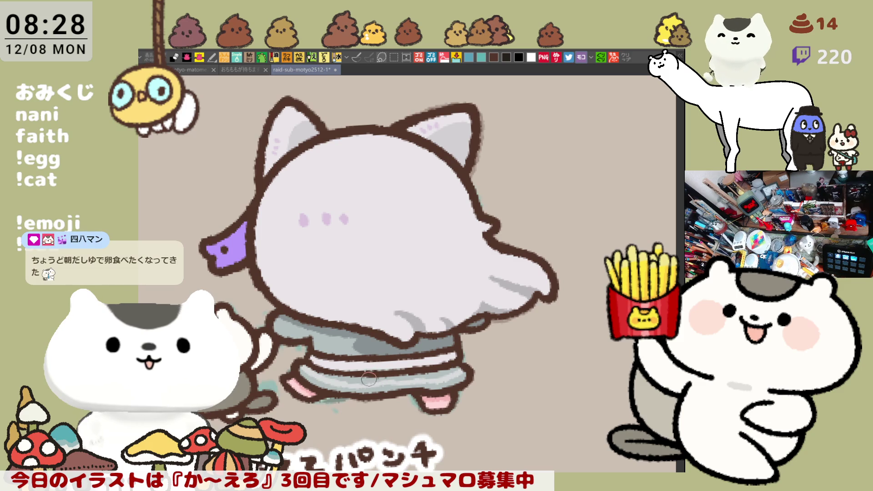
{"action": "mouse_move", "coordinate": [395, 376]}
{"action": "left_mouse_down"}
{"action": "mouse_move", "coordinate": [414, 377]}
{"action": "mouse_move", "coordinate": [387, 378]}
{"action": "mouse_move", "coordinate": [460, 365]}
{"action": "left_mouse_up"}
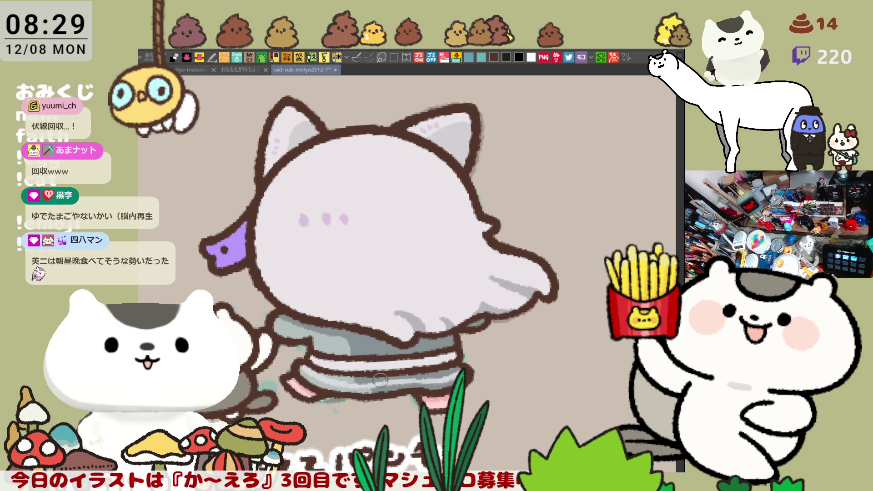
{"action": "scroll", "coordinate": [380, 380], "scroll_direction": "down", "scroll_amount": 2}
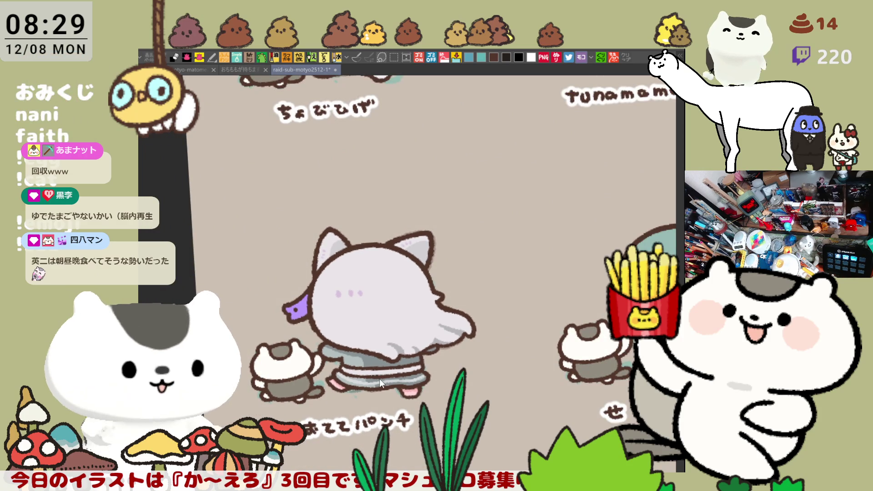
{"action": "key", "text": "ctrl+s"}
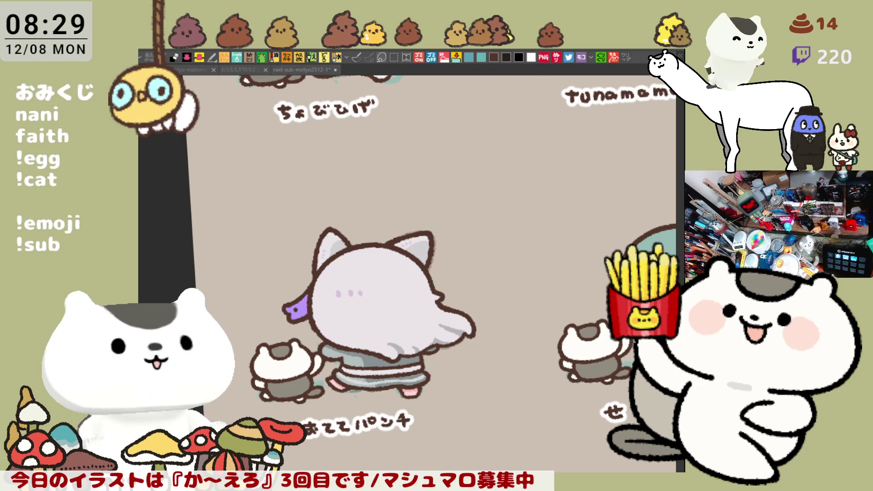
Select and deselect around the grey character, then pan to the teal figure captioned せぶちゃ.
{"action": "left_click_drag", "start_coordinate": [200, 188], "coordinate": [511, 452]}
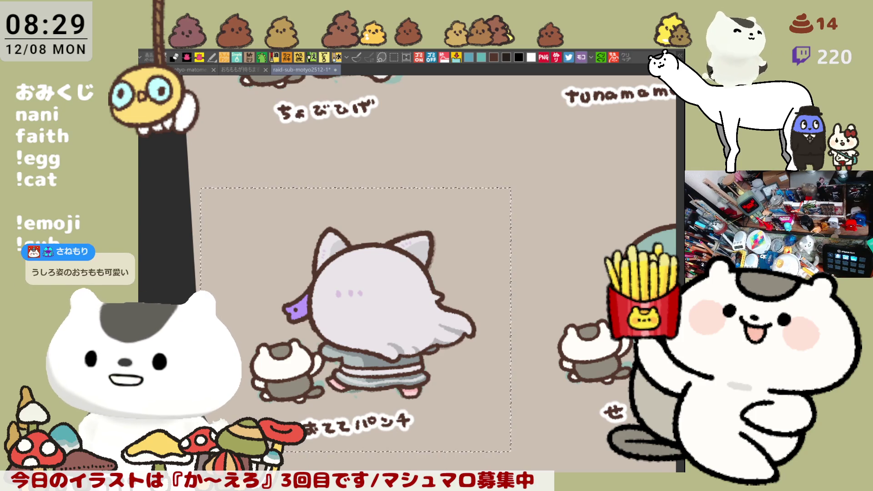
{"action": "key", "text": "ctrl+d"}
{"action": "mouse_move", "coordinate": [500, 345]}
{"action": "left_mouse_down"}
{"action": "mouse_move", "coordinate": [519, 328]}
{"action": "mouse_move", "coordinate": [494, 235]}
{"action": "left_mouse_up"}
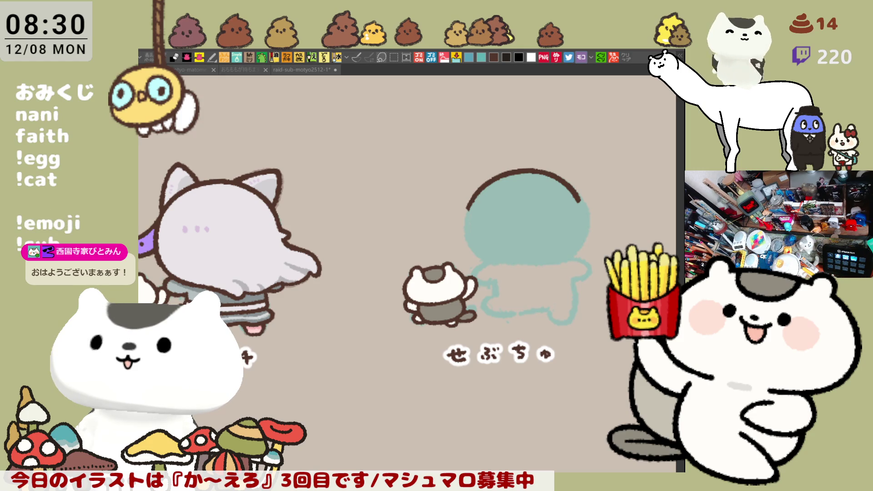
Lasso and delete the stray brown arc over the teal head, then clear the selection.
{"action": "mouse_move", "coordinate": [558, 240]}
{"action": "left_mouse_down"}
{"action": "mouse_move", "coordinate": [508, 251]}
{"action": "mouse_move", "coordinate": [469, 274]}
{"action": "left_mouse_up"}
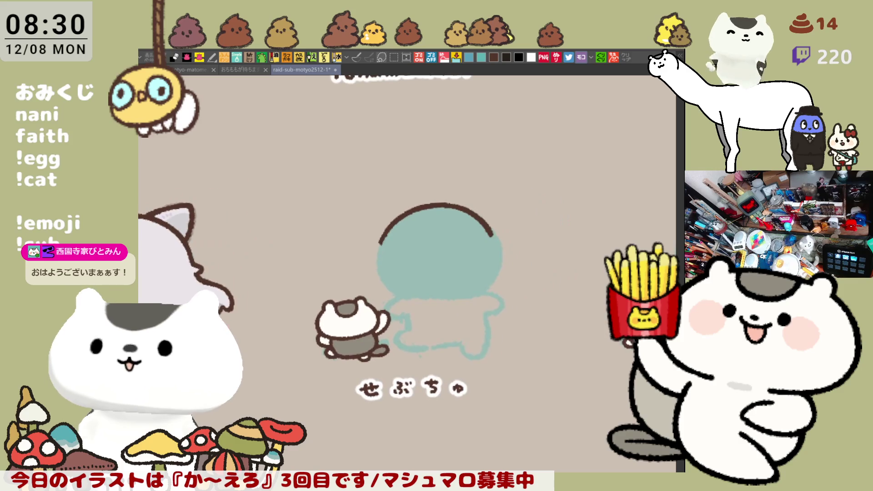
{"action": "left_click", "coordinate": [382, 58]}
{"action": "mouse_move", "coordinate": [409, 301]}
{"action": "left_mouse_down"}
{"action": "mouse_move", "coordinate": [368, 285]}
{"action": "mouse_move", "coordinate": [478, 323]}
{"action": "left_mouse_up"}
{"action": "key", "text": "Delete"}
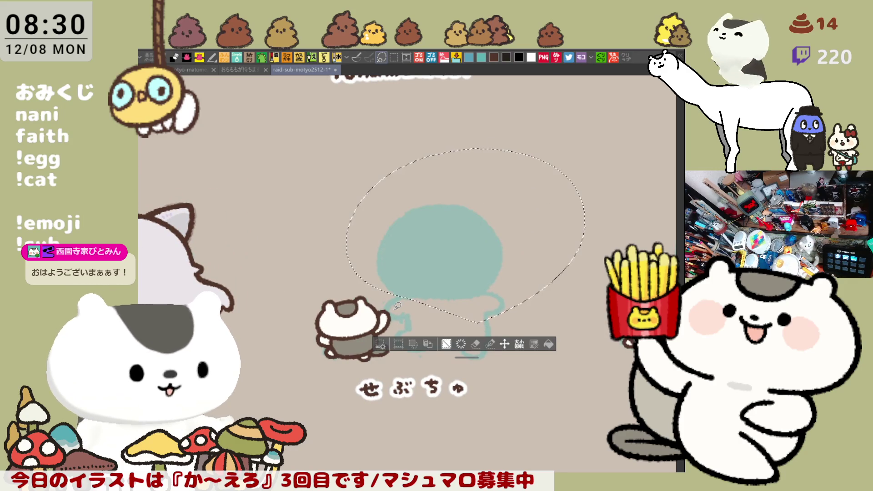
{"action": "key", "text": "ctrl+d"}
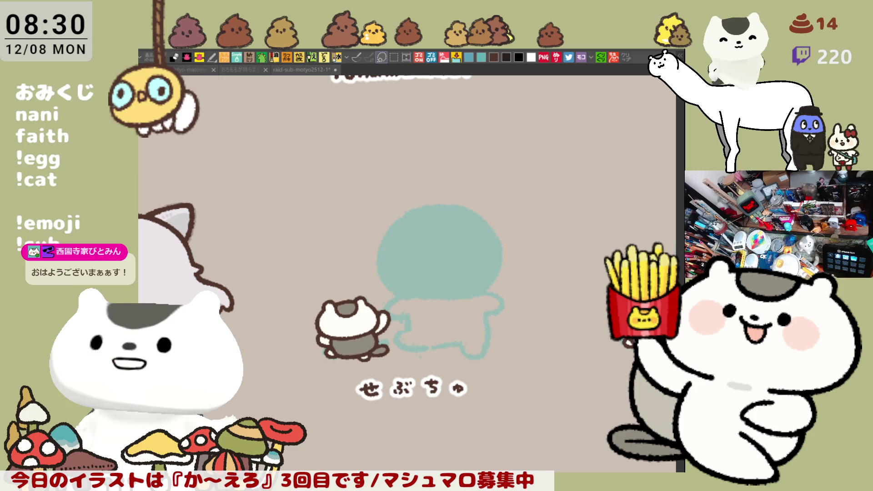
{"action": "left_click_drag", "start_coordinate": [478, 322], "coordinate": [484, 317]}
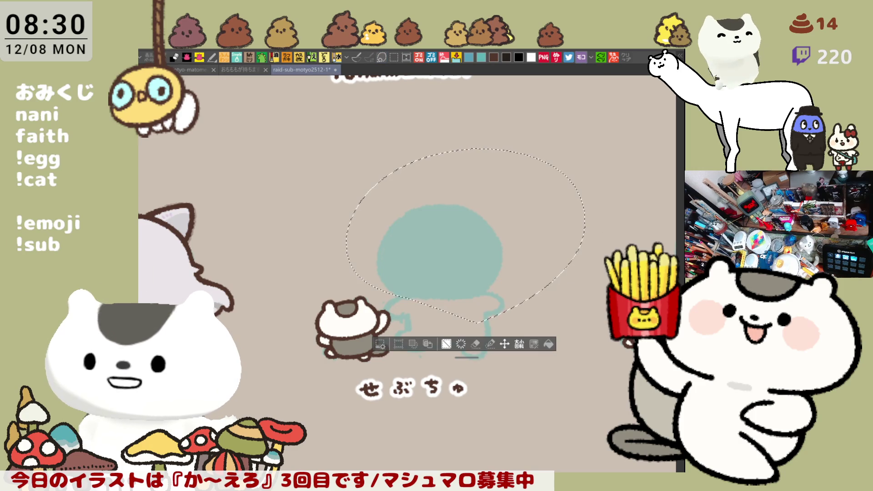
{"action": "key", "text": "ctrl+d"}
Zoom in and ink a brown arc along the teal head's top-right edge.
{"action": "scroll", "coordinate": [469, 437], "scroll_direction": "up", "scroll_amount": 3}
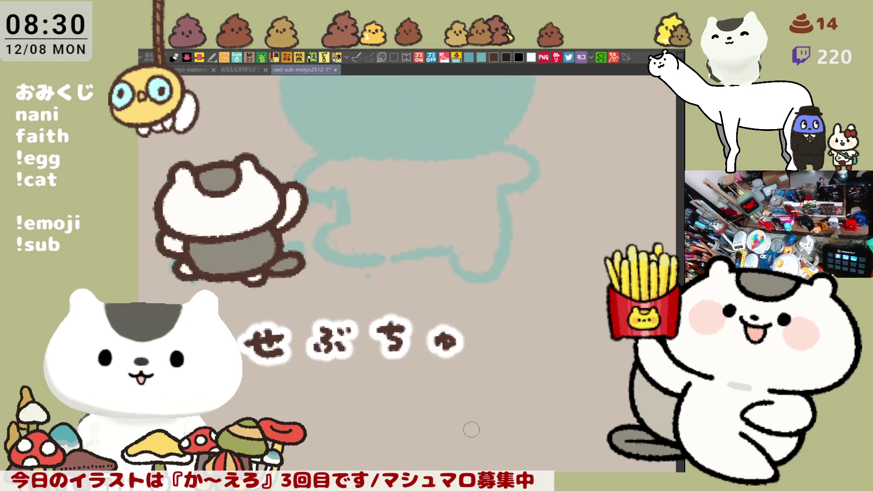
{"action": "left_click_drag", "start_coordinate": [419, 198], "coordinate": [437, 345]}
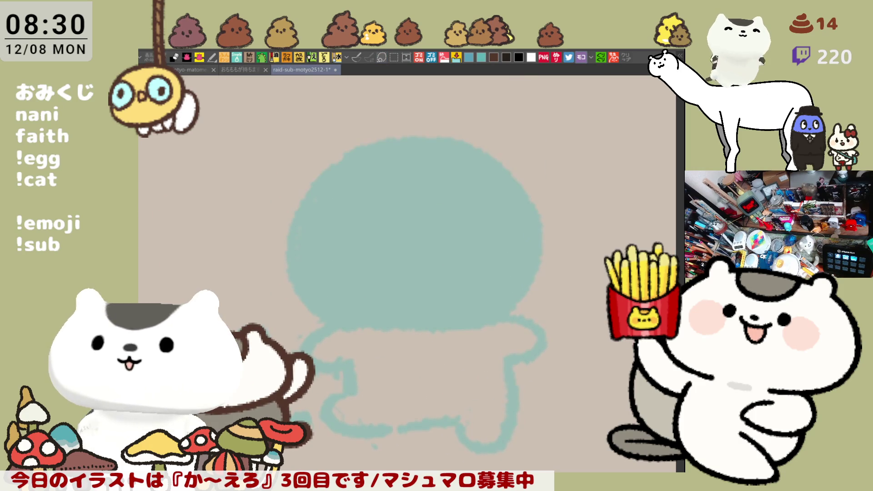
{"action": "left_click_drag", "start_coordinate": [426, 143], "coordinate": [519, 191]}
{"action": "key", "text": "ctrl+z"}
{"action": "left_click_drag", "start_coordinate": [425, 142], "coordinate": [548, 231]}
{"action": "key", "text": "ctrl+z"}
{"action": "mouse_move", "coordinate": [425, 137]}
{"action": "left_mouse_down"}
{"action": "mouse_move", "coordinate": [443, 134]}
{"action": "mouse_move", "coordinate": [536, 215]}
{"action": "left_mouse_up"}
{"action": "key", "text": "ctrl+z"}
{"action": "mouse_move", "coordinate": [424, 133]}
{"action": "left_mouse_down"}
{"action": "mouse_move", "coordinate": [527, 194]}
{"action": "mouse_move", "coordinate": [563, 231]}
{"action": "mouse_move", "coordinate": [535, 241]}
{"action": "mouse_move", "coordinate": [537, 278]}
{"action": "mouse_move", "coordinate": [514, 309]}
{"action": "left_mouse_up"}
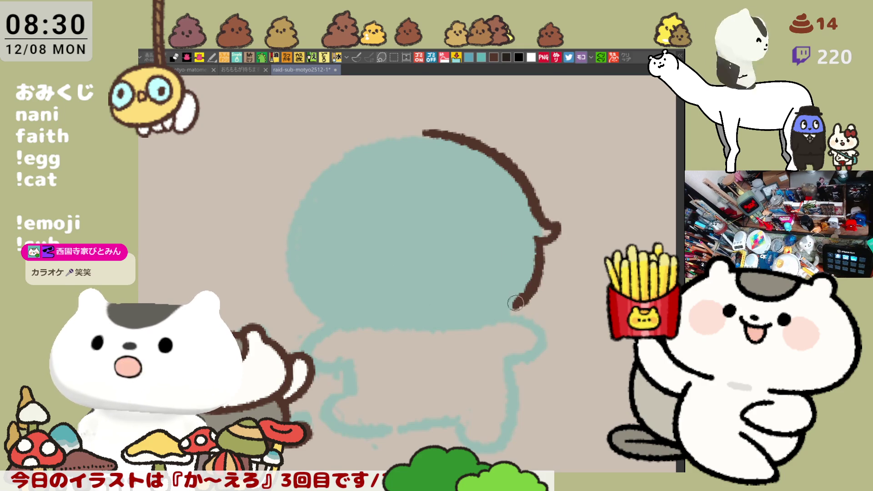
Trim the right outline's lower end and ink the teal head's left side downward.
{"action": "mouse_move", "coordinate": [523, 305]}
{"action": "left_mouse_down"}
{"action": "mouse_move", "coordinate": [516, 308]}
{"action": "mouse_move", "coordinate": [526, 313]}
{"action": "left_mouse_up"}
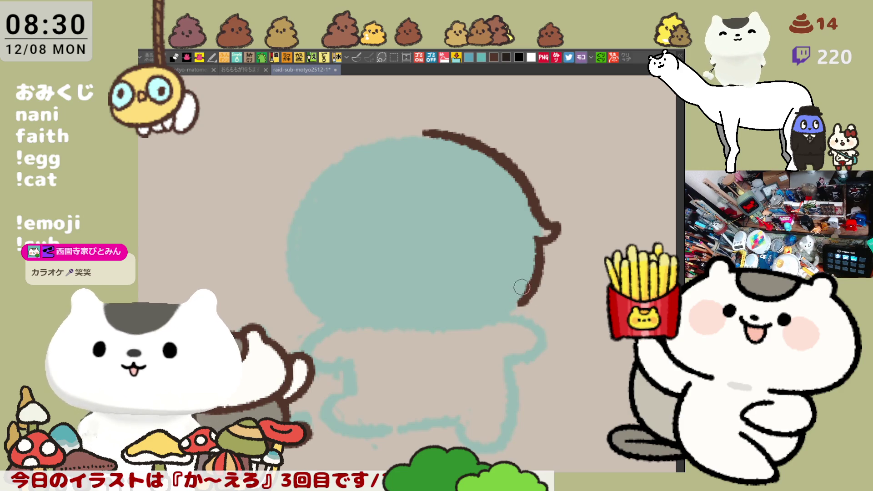
{"action": "mouse_move", "coordinate": [518, 299]}
{"action": "left_mouse_down"}
{"action": "mouse_move", "coordinate": [500, 311]}
{"action": "mouse_move", "coordinate": [526, 312]}
{"action": "mouse_move", "coordinate": [539, 301]}
{"action": "mouse_move", "coordinate": [513, 303]}
{"action": "mouse_move", "coordinate": [523, 314]}
{"action": "mouse_move", "coordinate": [540, 302]}
{"action": "left_mouse_up"}
{"action": "key", "text": "ctrl+z"}
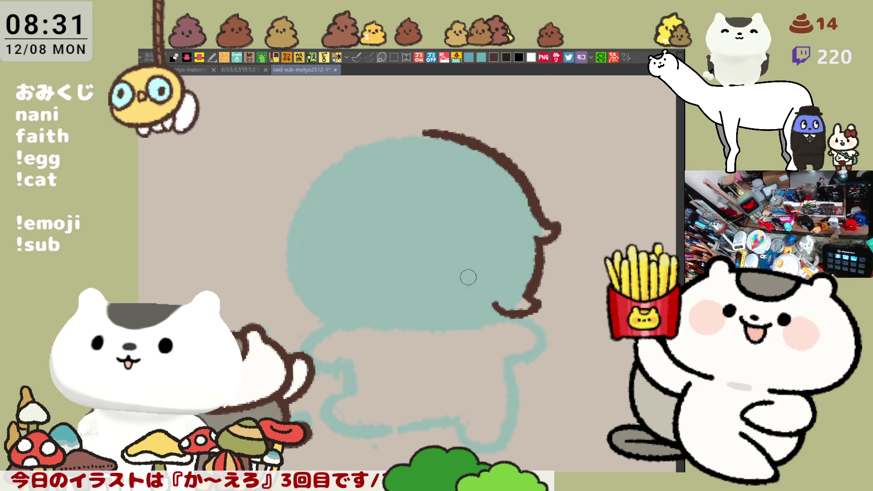
{"action": "mouse_move", "coordinate": [334, 197]}
{"action": "left_mouse_down"}
{"action": "mouse_move", "coordinate": [319, 316]}
{"action": "mouse_move", "coordinate": [340, 311]}
{"action": "left_mouse_up"}
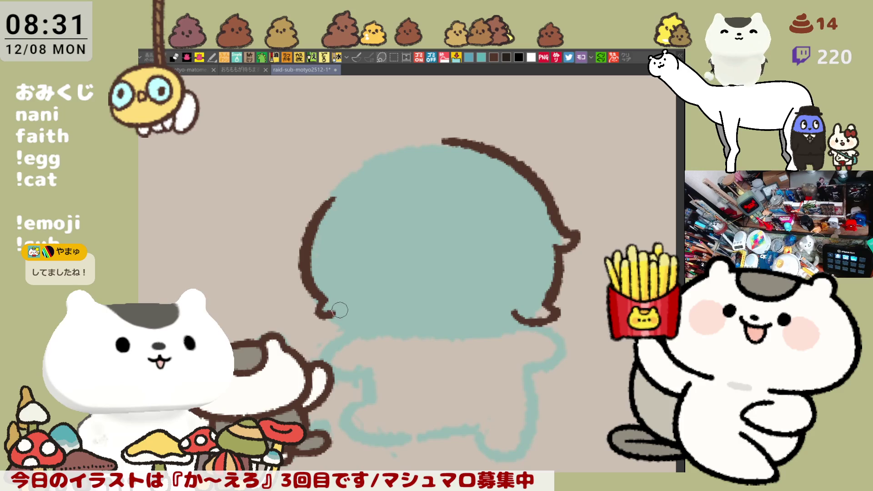
{"action": "left_click_drag", "start_coordinate": [332, 317], "coordinate": [364, 329]}
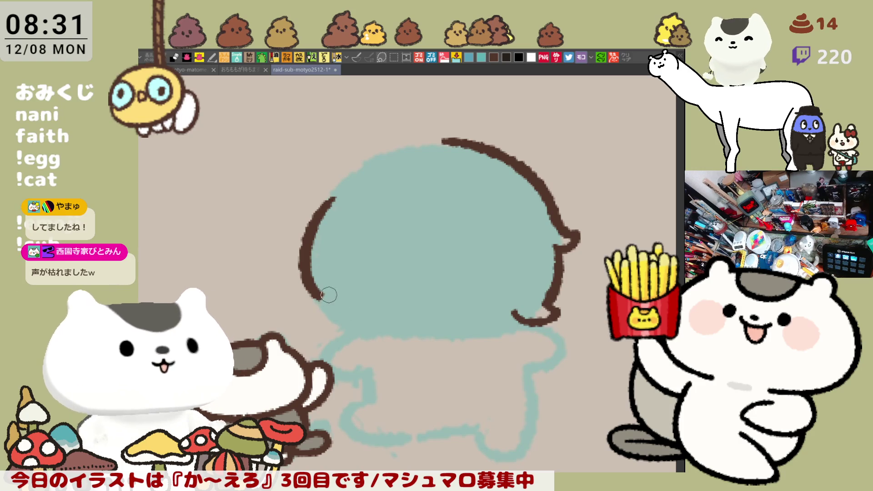
{"action": "mouse_move", "coordinate": [321, 296]}
{"action": "left_mouse_down"}
{"action": "mouse_move", "coordinate": [311, 307]}
{"action": "mouse_move", "coordinate": [363, 330]}
{"action": "left_mouse_up"}
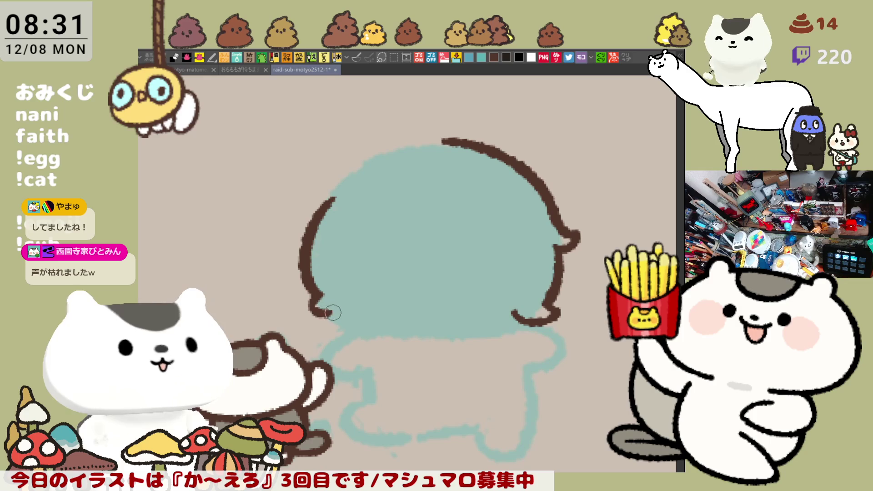
{"action": "mouse_move", "coordinate": [321, 296]}
{"action": "left_mouse_down"}
{"action": "mouse_move", "coordinate": [320, 312]}
{"action": "mouse_move", "coordinate": [374, 333]}
{"action": "left_mouse_up"}
Ink the brown outline along the head's wavy lower edge, redoing overlong strokes.
{"action": "key", "text": "ctrl+z"}
{"action": "mouse_move", "coordinate": [320, 302]}
{"action": "left_mouse_down"}
{"action": "mouse_move", "coordinate": [373, 338]}
{"action": "mouse_move", "coordinate": [432, 337]}
{"action": "left_mouse_up"}
{"action": "key", "text": "ctrl+z"}
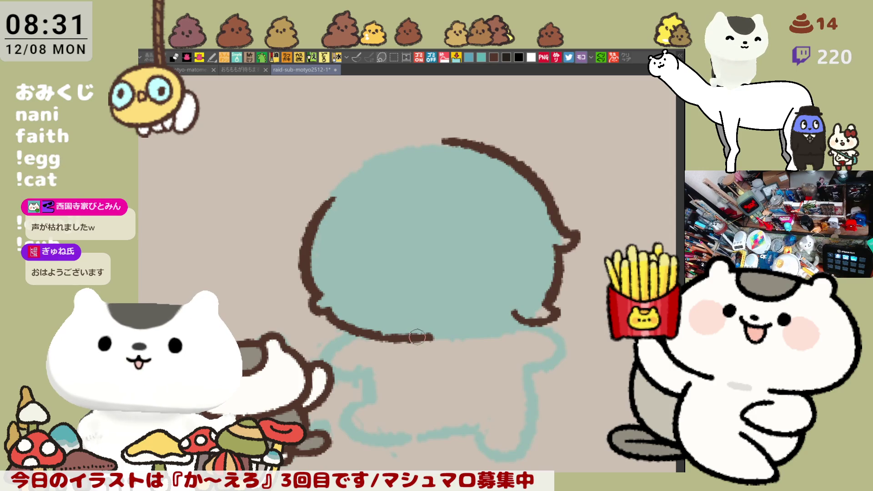
{"action": "key", "text": "ctrl+z"}
{"action": "key", "text": "ctrl+z"}
{"action": "left_click_drag", "start_coordinate": [318, 302], "coordinate": [430, 341]}
{"action": "key", "text": "ctrl+z"}
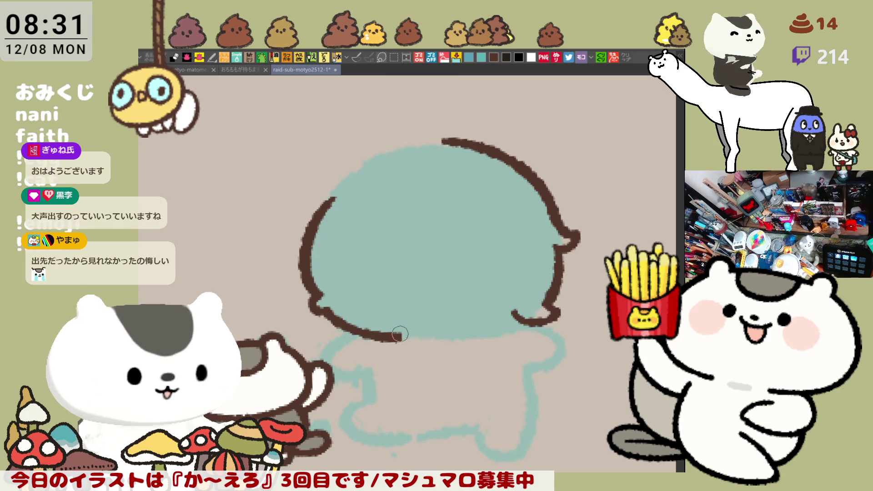
{"action": "left_click_drag", "start_coordinate": [400, 335], "coordinate": [419, 340]}
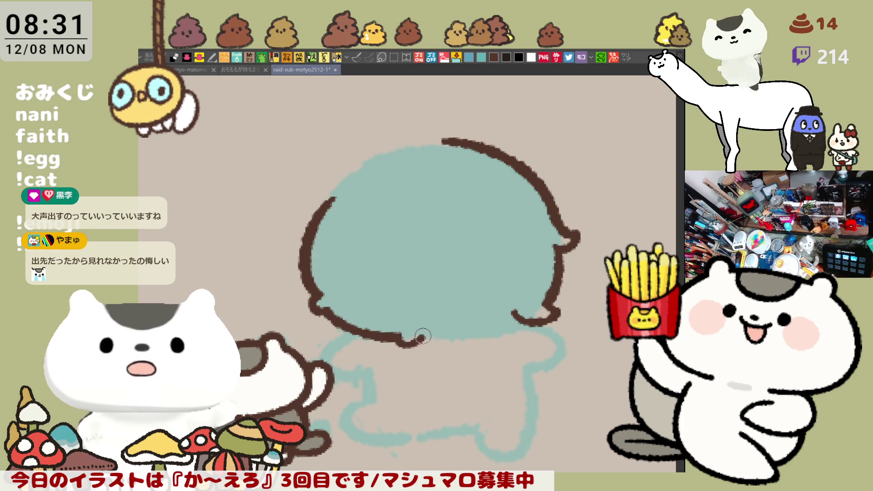
{"action": "left_click_drag", "start_coordinate": [424, 337], "coordinate": [486, 340]}
{"action": "key", "text": "ctrl+z"}
{"action": "key", "text": "ctrl+z"}
{"action": "mouse_move", "coordinate": [420, 333]}
{"action": "left_mouse_down"}
{"action": "mouse_move", "coordinate": [464, 337]}
{"action": "mouse_move", "coordinate": [448, 347]}
{"action": "mouse_move", "coordinate": [455, 333]}
{"action": "mouse_move", "coordinate": [494, 339]}
{"action": "left_mouse_up"}
{"action": "key", "text": "ctrl+z"}
{"action": "key", "text": "ctrl+z"}
{"action": "key", "text": "ctrl+z"}
{"action": "key", "text": "ctrl+z"}
{"action": "key", "text": "ctrl+z"}
{"action": "key", "text": "ctrl+z"}
{"action": "key", "text": "ctrl+z"}
Mirror the view and try bridging the gap in the bottom-left outline.
{"action": "key", "text": "ctrl+z"}
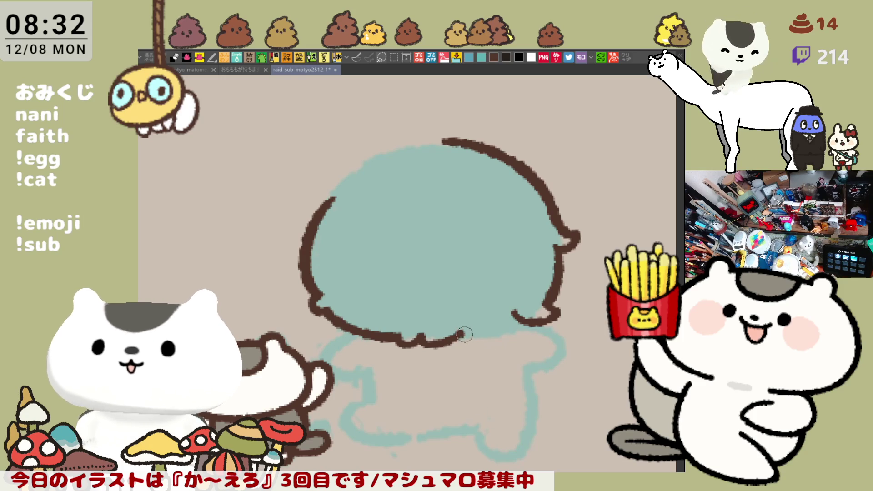
{"action": "key", "text": "h"}
{"action": "left_click_drag", "start_coordinate": [373, 330], "coordinate": [464, 303]}
{"action": "left_click_drag", "start_coordinate": [348, 299], "coordinate": [392, 315]}
{"action": "key", "text": "ctrl+z"}
{"action": "mouse_move", "coordinate": [367, 283]}
{"action": "left_mouse_down"}
{"action": "mouse_move", "coordinate": [381, 308]}
{"action": "mouse_move", "coordinate": [394, 306]}
{"action": "left_mouse_up"}
{"action": "key", "text": "ctrl+z"}
{"action": "key", "text": "ctrl+z"}
{"action": "key", "text": "ctrl+z"}
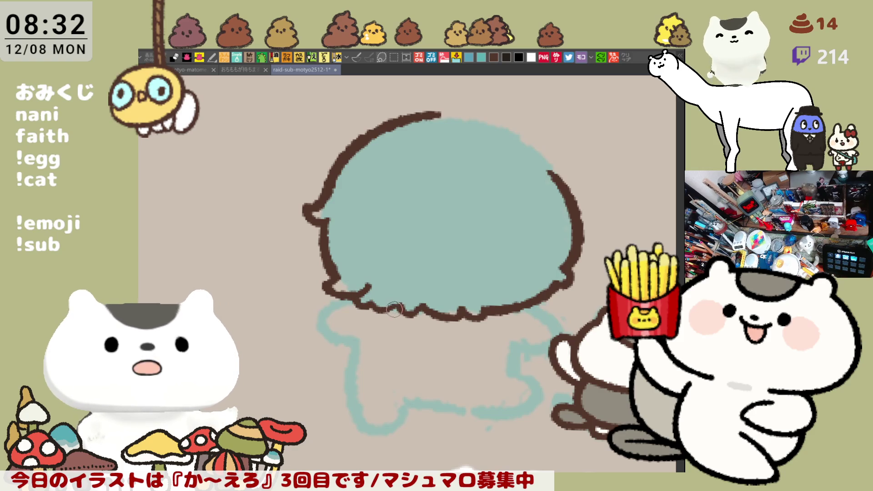
Patch the gap and notch in the teal head's bottom-left outline.
{"action": "key", "text": "ctrl+z"}
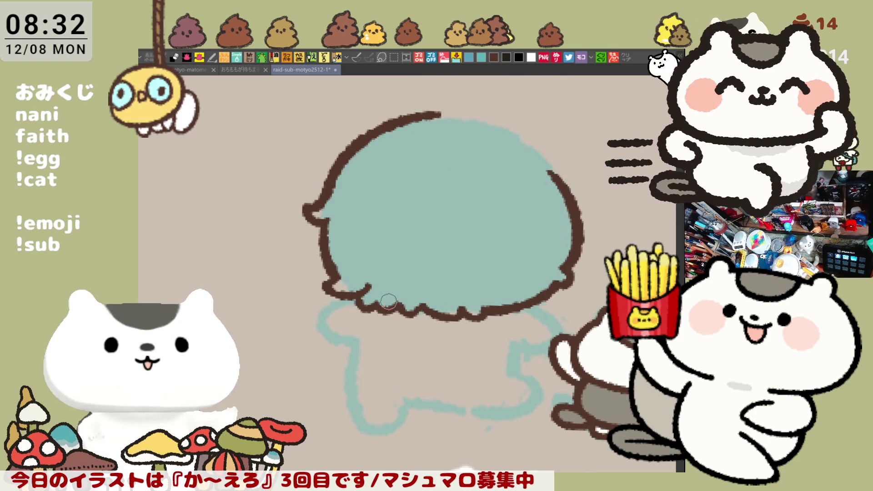
{"action": "mouse_move", "coordinate": [369, 295]}
{"action": "left_mouse_down"}
{"action": "mouse_move", "coordinate": [401, 312]}
{"action": "mouse_move", "coordinate": [382, 300]}
{"action": "left_mouse_up"}
{"action": "mouse_move", "coordinate": [327, 290]}
{"action": "left_mouse_down"}
{"action": "mouse_move", "coordinate": [341, 299]}
{"action": "mouse_move", "coordinate": [359, 288]}
{"action": "left_mouse_up"}
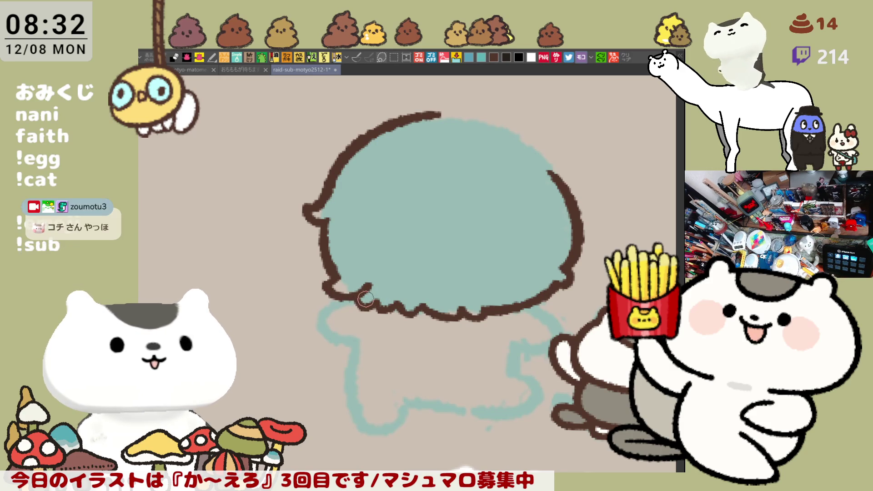
Flip and rotate the view, then attempt strokes closing the head's upper-left edge.
{"action": "key", "text": "h"}
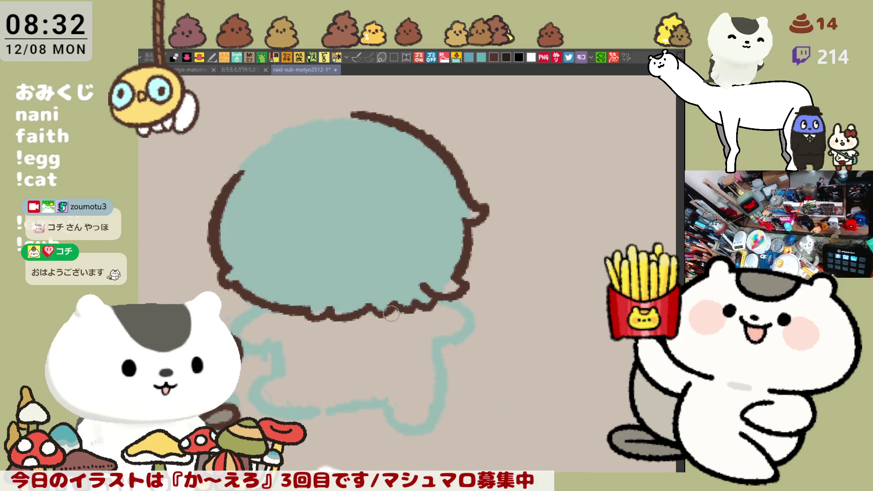
{"action": "key", "text": "minus"}
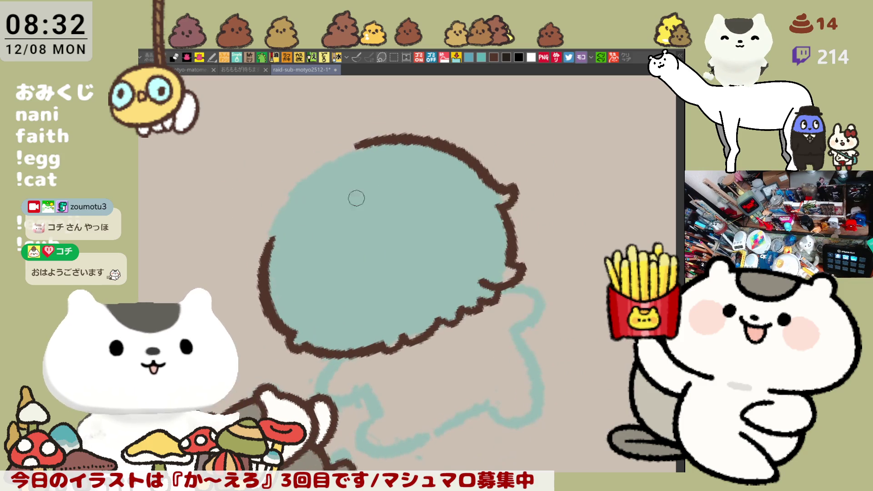
{"action": "left_click_drag", "start_coordinate": [287, 198], "coordinate": [257, 281]}
{"action": "key", "text": "ctrl+z"}
{"action": "key", "text": "ctrl+z"}
{"action": "left_click_drag", "start_coordinate": [286, 195], "coordinate": [260, 291]}
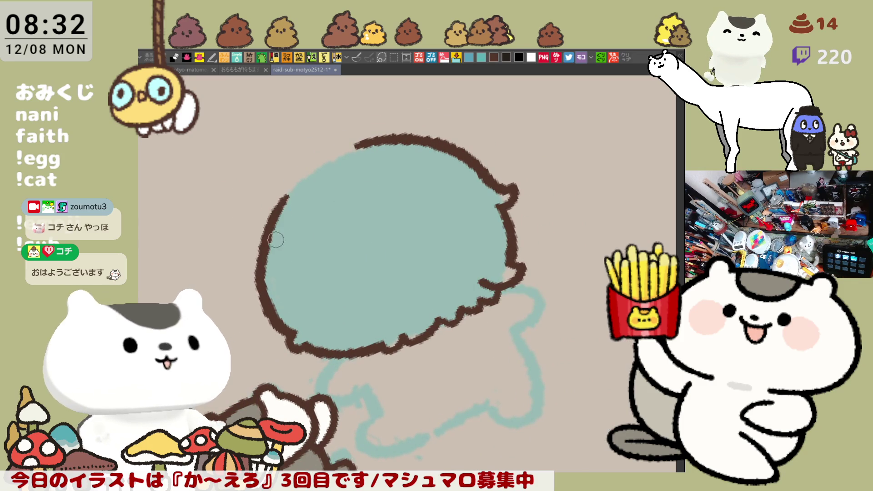
{"action": "key", "text": "ctrl+z"}
{"action": "mouse_move", "coordinate": [287, 186]}
{"action": "left_mouse_down"}
{"action": "mouse_move", "coordinate": [262, 259]}
{"action": "mouse_move", "coordinate": [268, 291]}
{"action": "mouse_move", "coordinate": [283, 205]}
{"action": "mouse_move", "coordinate": [267, 289]}
{"action": "left_mouse_up"}
{"action": "key", "text": "ctrl+z"}
Restore the view and ink the top outline curve, closing the top-right gap.
{"action": "key", "text": "asciicircum"}
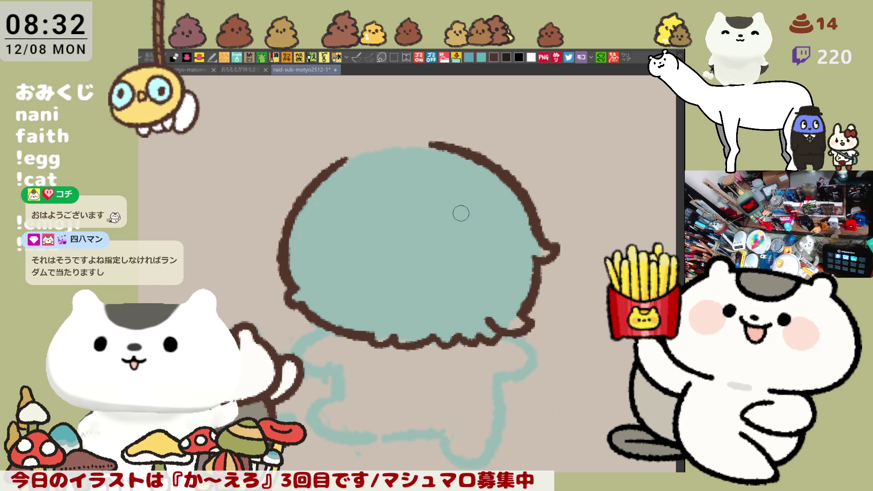
{"action": "key", "text": "asciicircum"}
{"action": "mouse_move", "coordinate": [464, 214]}
{"action": "left_mouse_down"}
{"action": "mouse_move", "coordinate": [400, 259]}
{"action": "mouse_move", "coordinate": [499, 197]}
{"action": "left_mouse_up"}
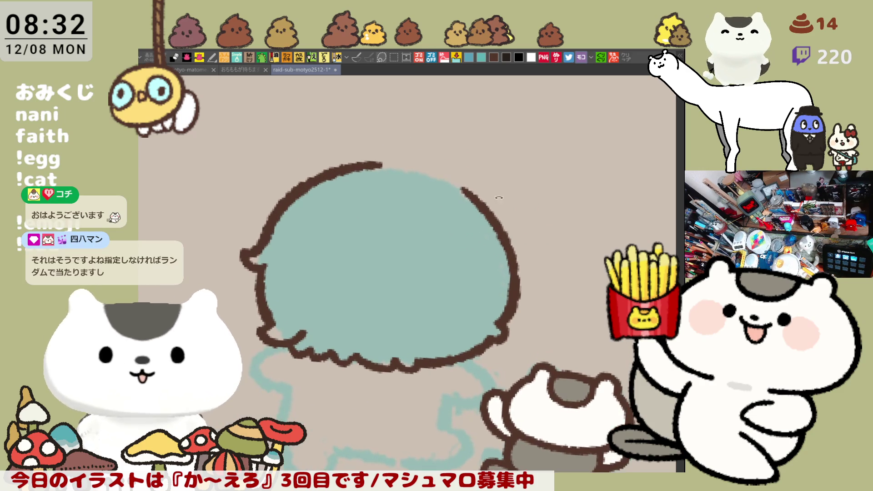
{"action": "left_click_drag", "start_coordinate": [380, 165], "coordinate": [454, 182]}
{"action": "key", "text": "ctrl+z"}
{"action": "mouse_move", "coordinate": [386, 164]}
{"action": "left_mouse_down"}
{"action": "mouse_move", "coordinate": [455, 183]}
{"action": "mouse_move", "coordinate": [498, 218]}
{"action": "left_mouse_up"}
{"action": "key", "text": "ctrl+z"}
{"action": "left_click_drag", "start_coordinate": [446, 180], "coordinate": [498, 227]}
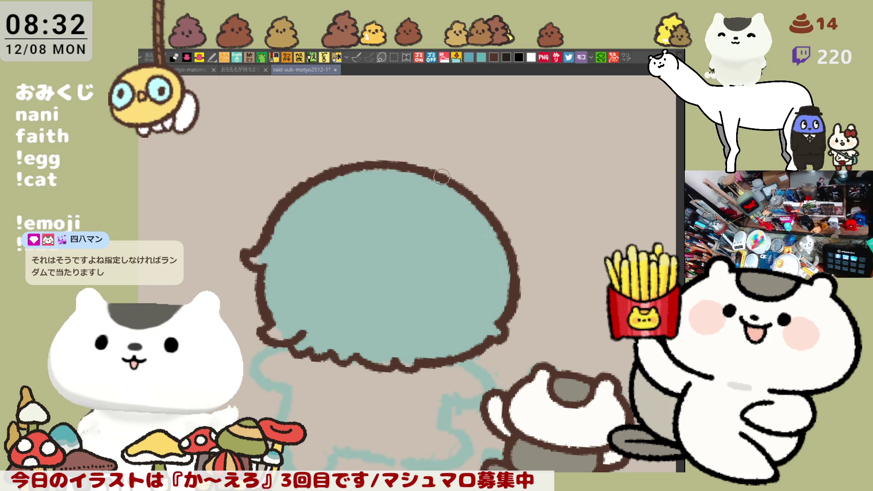
{"action": "mouse_move", "coordinate": [423, 175]}
{"action": "left_mouse_down"}
{"action": "mouse_move", "coordinate": [457, 183]}
{"action": "mouse_move", "coordinate": [477, 204]}
{"action": "left_mouse_up"}
{"action": "mouse_move", "coordinate": [423, 170]}
{"action": "left_mouse_down"}
{"action": "mouse_move", "coordinate": [460, 226]}
{"action": "mouse_move", "coordinate": [468, 190]}
{"action": "mouse_move", "coordinate": [457, 236]}
{"action": "left_mouse_up"}
{"action": "key", "text": "ctrl+z"}
{"action": "left_click_drag", "start_coordinate": [381, 160], "coordinate": [431, 170]}
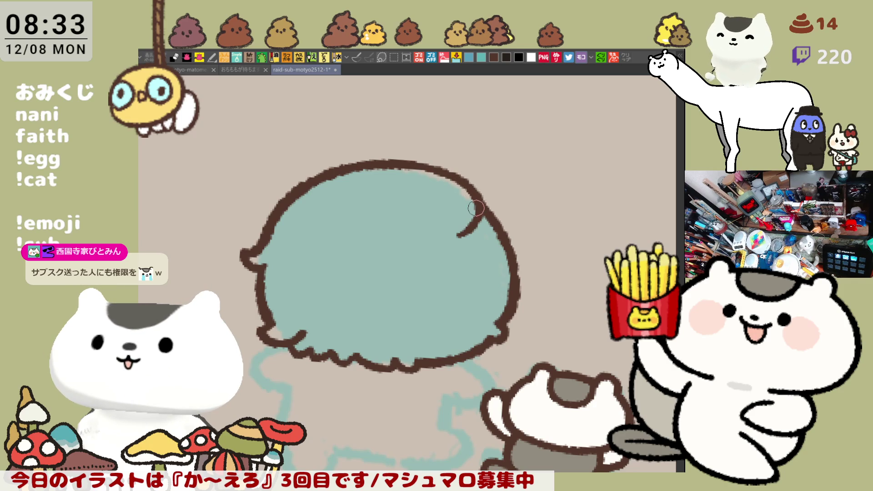
Mirror the view, redraw the hair curl inside the head and retrace the top outline.
{"action": "key", "text": "h"}
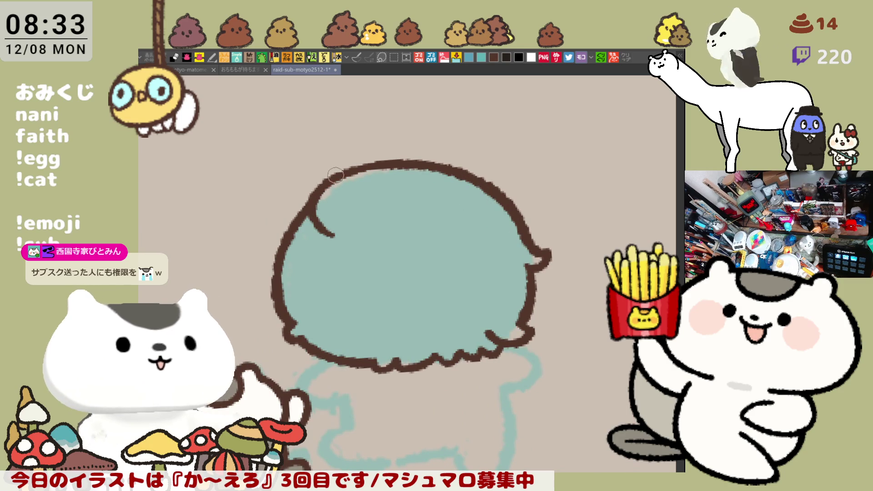
{"action": "key", "text": "ctrl+z"}
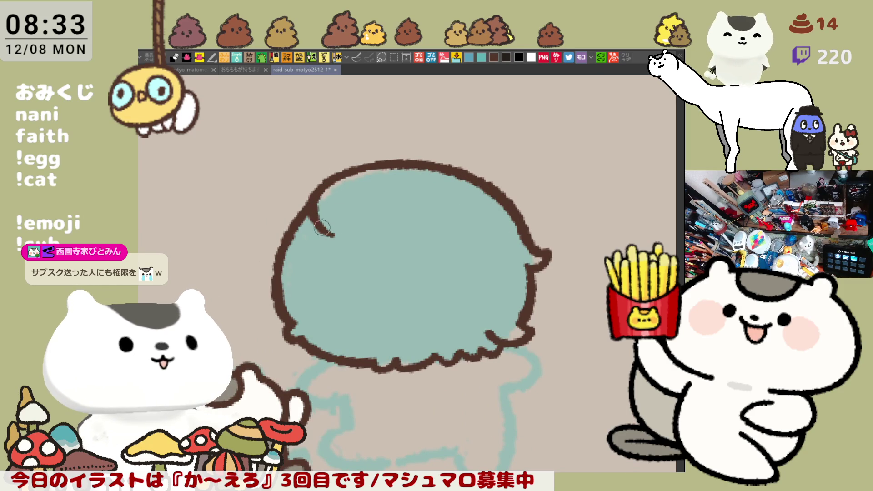
{"action": "left_click_drag", "start_coordinate": [316, 202], "coordinate": [344, 239]}
{"action": "key", "text": "ctrl+z"}
{"action": "left_click_drag", "start_coordinate": [311, 202], "coordinate": [319, 223]}
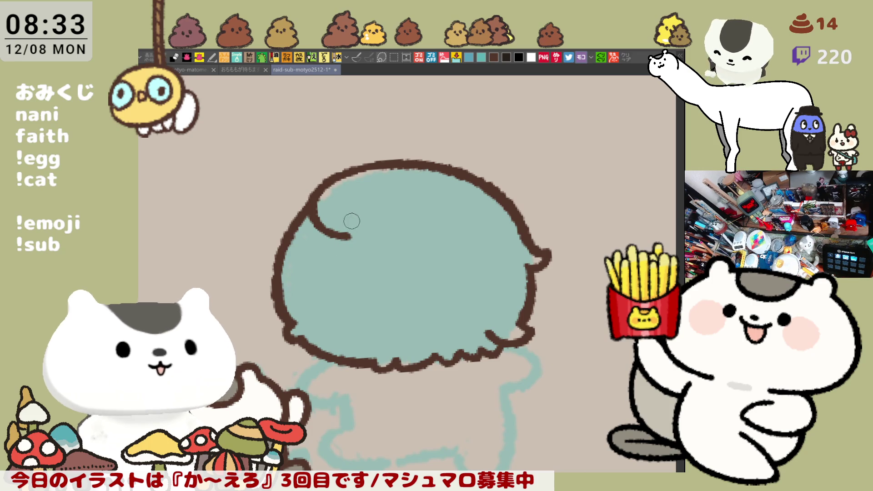
{"action": "key", "text": "ctrl+z"}
{"action": "mouse_move", "coordinate": [348, 237]}
{"action": "left_mouse_down"}
{"action": "mouse_move", "coordinate": [383, 233]}
{"action": "mouse_move", "coordinate": [375, 223]}
{"action": "left_mouse_up"}
{"action": "key", "text": "ctrl+z"}
{"action": "key", "text": "ctrl+z"}
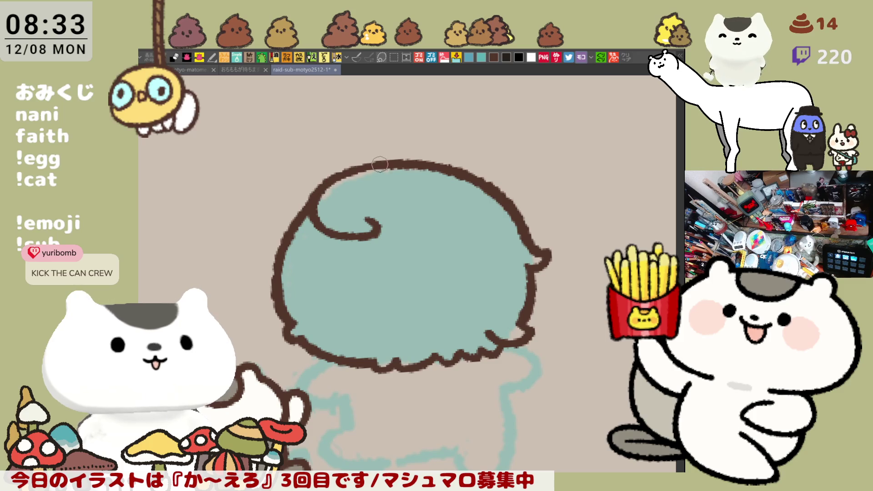
{"action": "left_click_drag", "start_coordinate": [336, 177], "coordinate": [387, 162]}
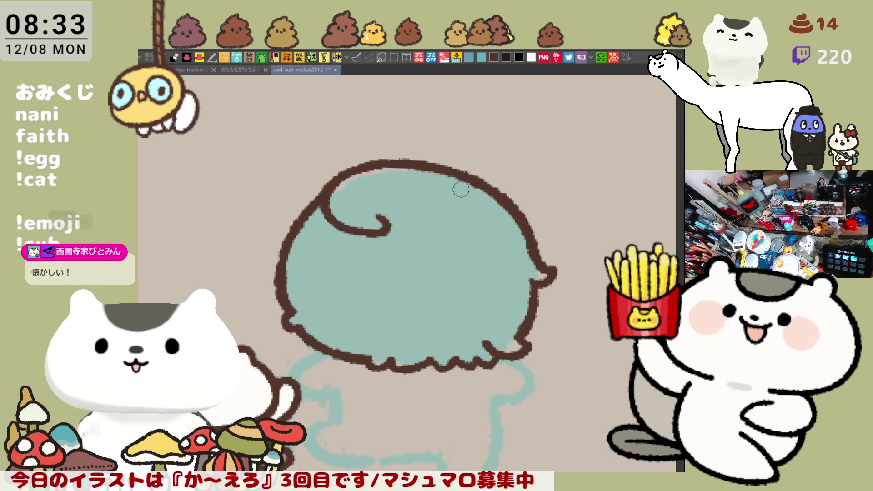
Draw a second curled hair strand on the head's right side.
{"action": "left_click_drag", "start_coordinate": [450, 207], "coordinate": [494, 250]}
{"action": "key", "text": "ctrl+z"}
{"action": "mouse_move", "coordinate": [455, 203]}
{"action": "left_mouse_down"}
{"action": "mouse_move", "coordinate": [495, 256]}
{"action": "mouse_move", "coordinate": [493, 268]}
{"action": "mouse_move", "coordinate": [474, 273]}
{"action": "mouse_move", "coordinate": [502, 261]}
{"action": "left_mouse_up"}
{"action": "key", "text": "ctrl+z"}
{"action": "key", "text": "ctrl+z"}
{"action": "key", "text": "ctrl+z"}
{"action": "key", "text": "h"}
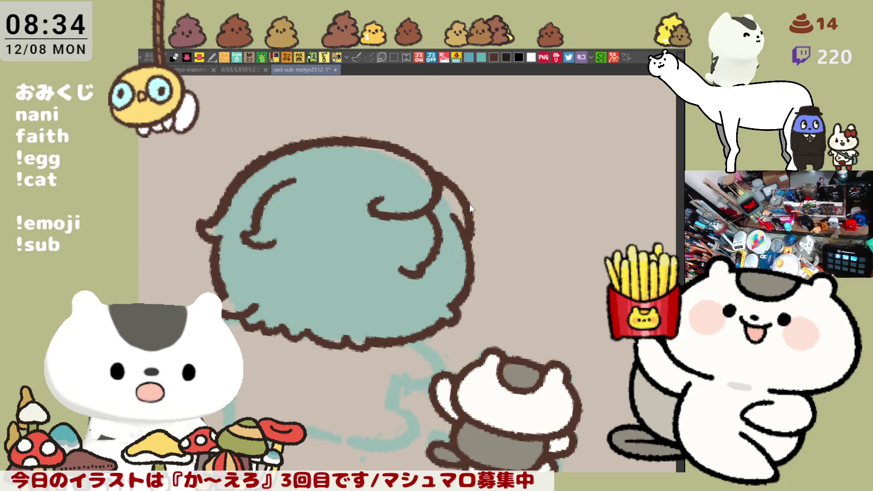
Ink a short stroke and a curl on the hair's left strand.
{"action": "key", "text": "h"}
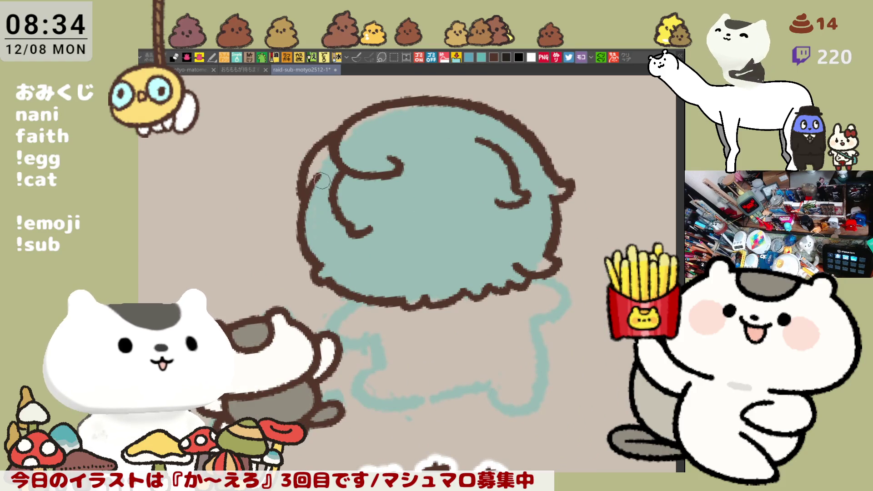
{"action": "left_click_drag", "start_coordinate": [313, 186], "coordinate": [328, 166]}
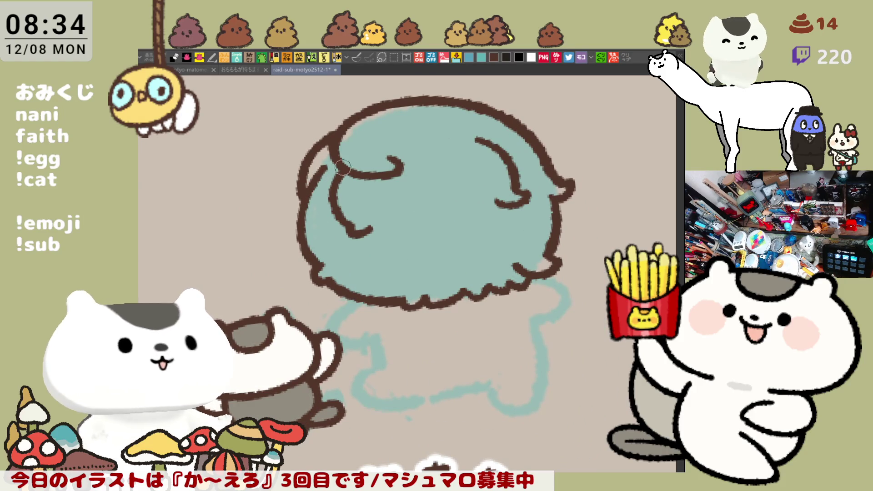
{"action": "key", "text": "h"}
{"action": "key", "text": "h"}
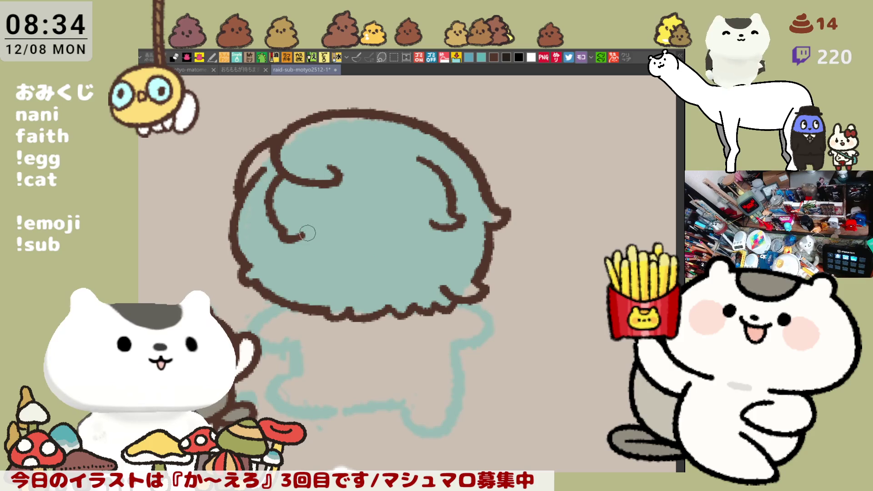
{"action": "left_click_drag", "start_coordinate": [296, 237], "coordinate": [307, 219]}
{"action": "key", "text": "h"}
{"action": "key", "text": "h"}
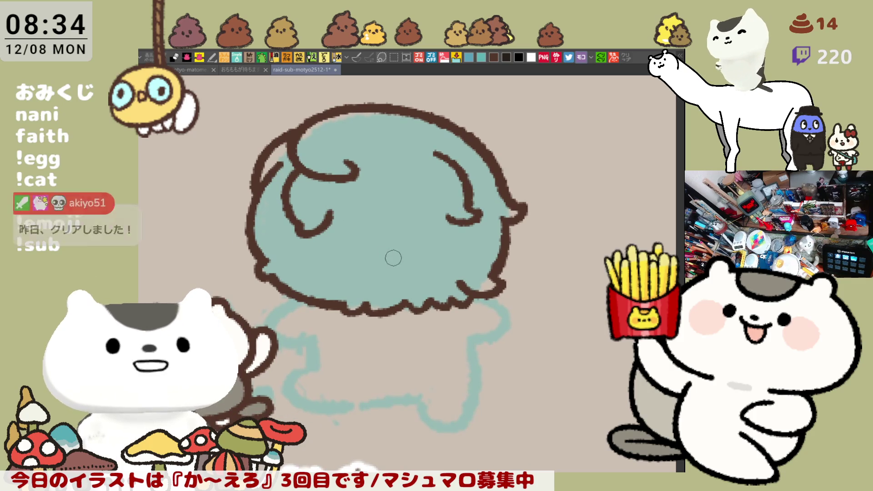
Dab two small brown dots on the teal hair, one above the other.
{"action": "left_click", "coordinate": [455, 271]}
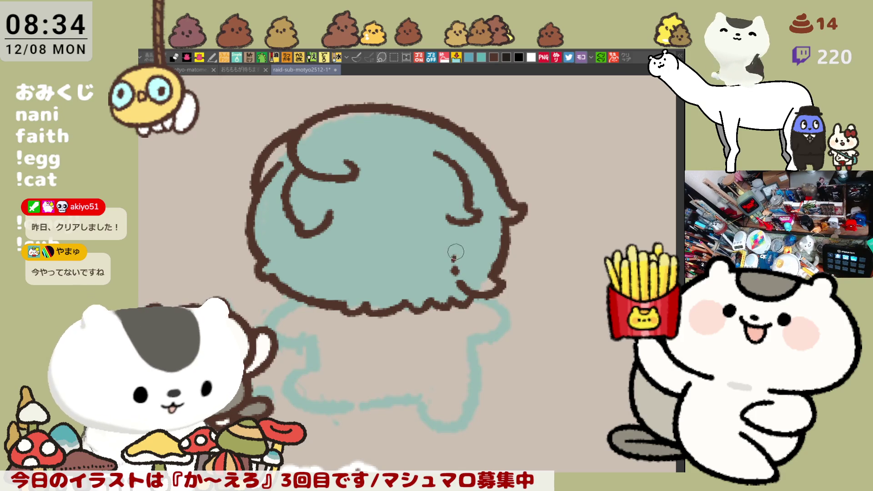
{"action": "left_click", "coordinate": [454, 257]}
{"action": "left_click_drag", "start_coordinate": [454, 256], "coordinate": [459, 133]}
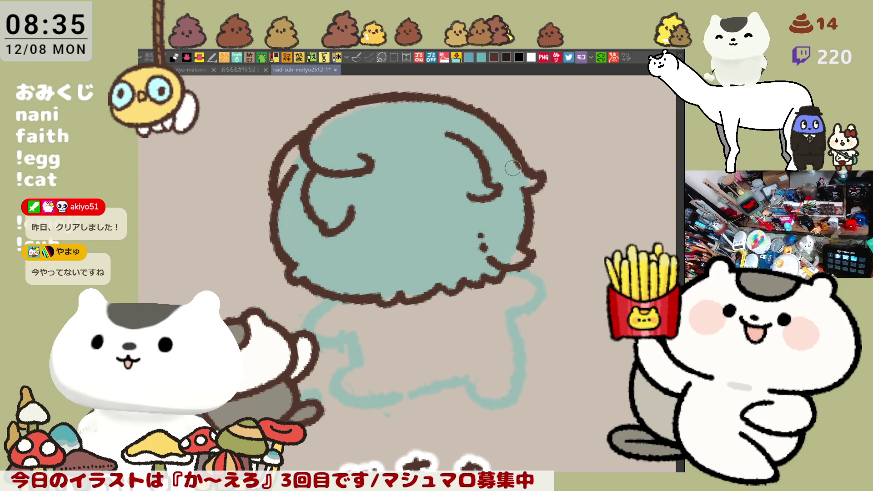
{"action": "mouse_move", "coordinate": [510, 171]}
{"action": "left_mouse_down"}
{"action": "mouse_move", "coordinate": [527, 203]}
{"action": "mouse_move", "coordinate": [455, 228]}
{"action": "mouse_move", "coordinate": [326, 248]}
{"action": "left_mouse_up"}
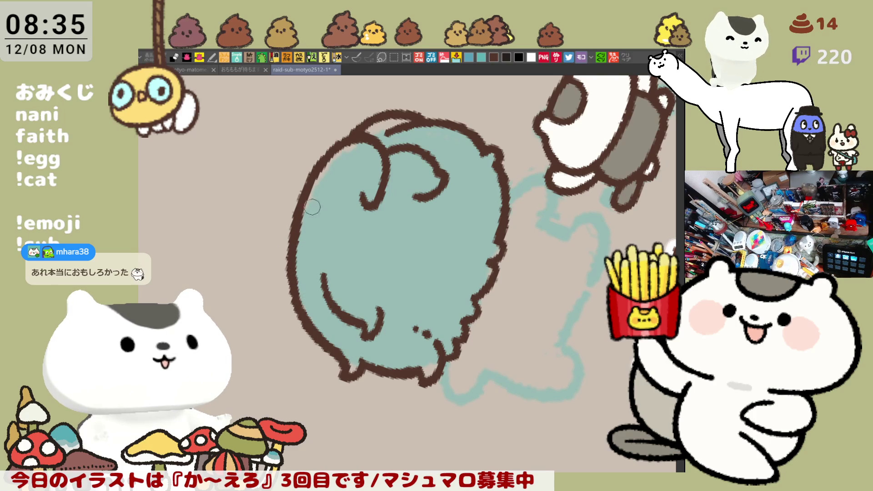
Retrace the hair's top-right outline thicker and join the inner curve to it.
{"action": "mouse_move", "coordinate": [366, 180]}
{"action": "left_mouse_down"}
{"action": "mouse_move", "coordinate": [490, 207]}
{"action": "mouse_move", "coordinate": [510, 283]}
{"action": "left_mouse_up"}
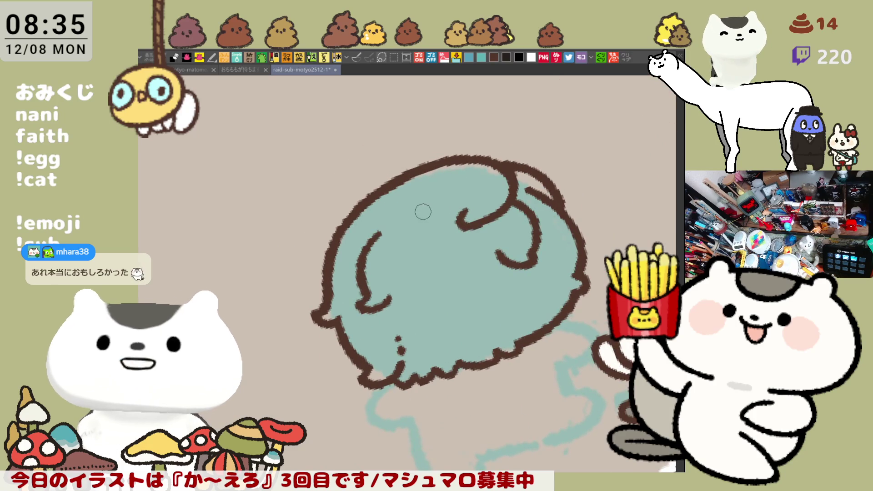
{"action": "left_click_drag", "start_coordinate": [423, 211], "coordinate": [454, 220]}
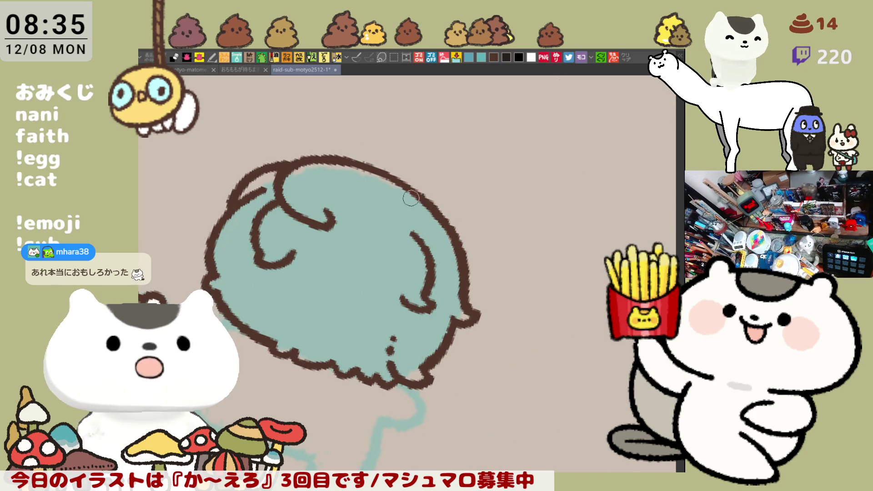
{"action": "mouse_move", "coordinate": [342, 160]}
{"action": "left_mouse_down"}
{"action": "mouse_move", "coordinate": [434, 206]}
{"action": "mouse_move", "coordinate": [454, 236]}
{"action": "left_mouse_up"}
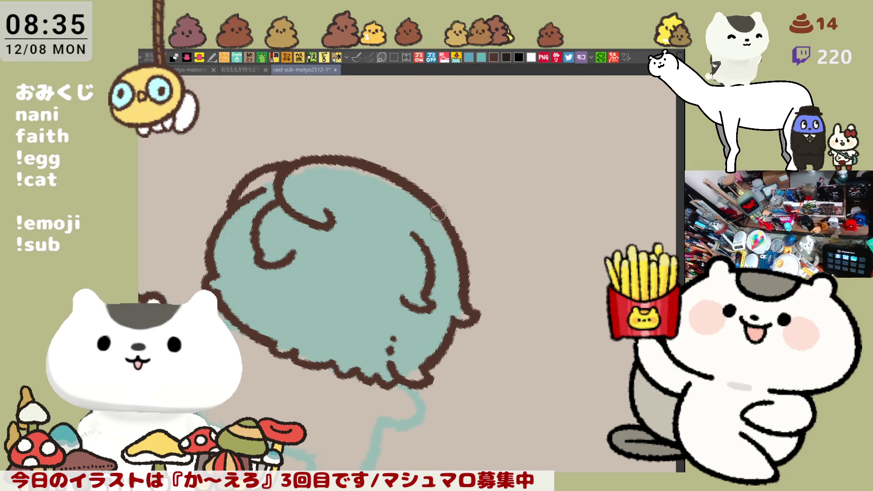
{"action": "key", "text": "minus"}
{"action": "key", "text": "minus"}
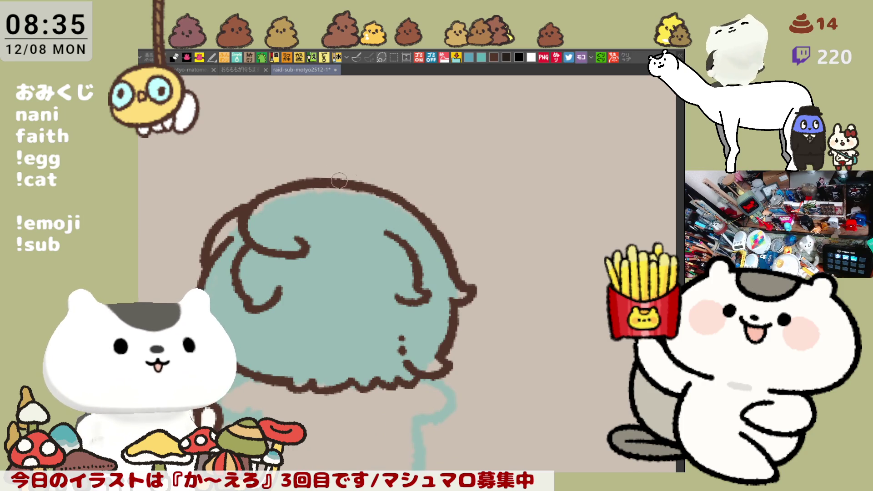
{"action": "left_click_drag", "start_coordinate": [414, 204], "coordinate": [439, 235]}
{"action": "scroll", "coordinate": [429, 234], "scroll_direction": "down", "scroll_amount": 3}
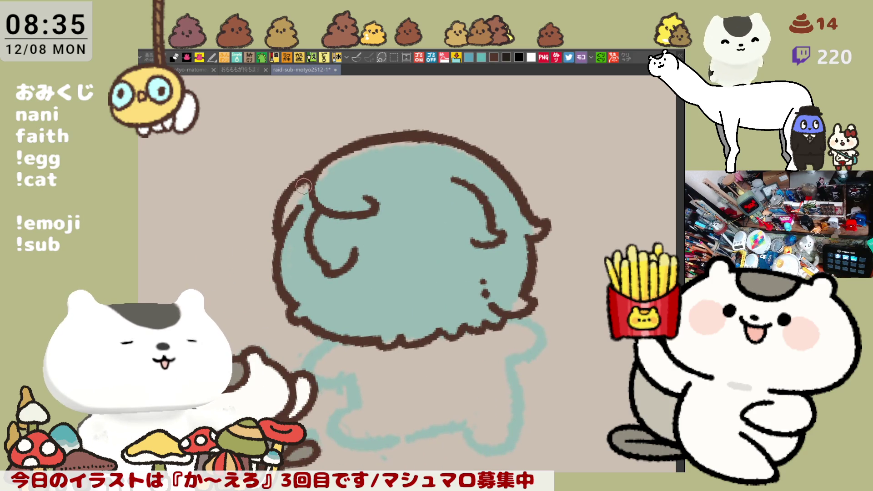
{"action": "left_click_drag", "start_coordinate": [309, 188], "coordinate": [311, 223]}
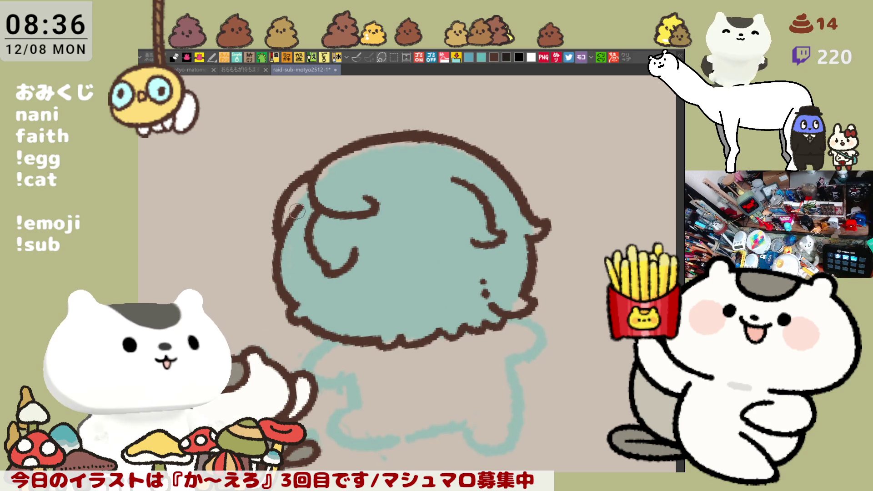
{"action": "scroll", "coordinate": [300, 207], "scroll_direction": "down", "scroll_amount": 3}
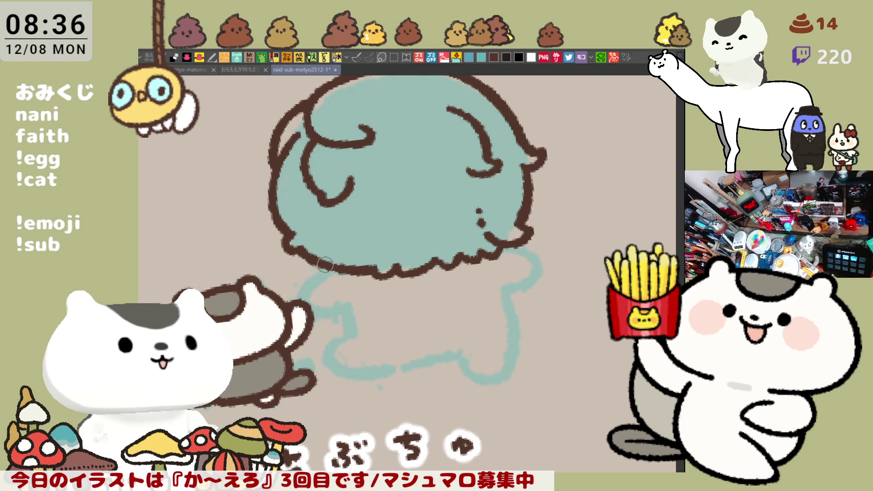
Ink an arm line curving down below the hair.
{"action": "left_click_drag", "start_coordinate": [321, 267], "coordinate": [340, 310]}
{"action": "key", "text": "ctrl+z"}
{"action": "mouse_move", "coordinate": [321, 266]}
{"action": "left_mouse_down"}
{"action": "mouse_move", "coordinate": [297, 295]}
{"action": "mouse_move", "coordinate": [347, 310]}
{"action": "left_mouse_up"}
{"action": "key", "text": "ctrl+z"}
{"action": "mouse_move", "coordinate": [321, 266]}
{"action": "left_mouse_down"}
{"action": "mouse_move", "coordinate": [300, 284]}
{"action": "mouse_move", "coordinate": [343, 310]}
{"action": "left_mouse_up"}
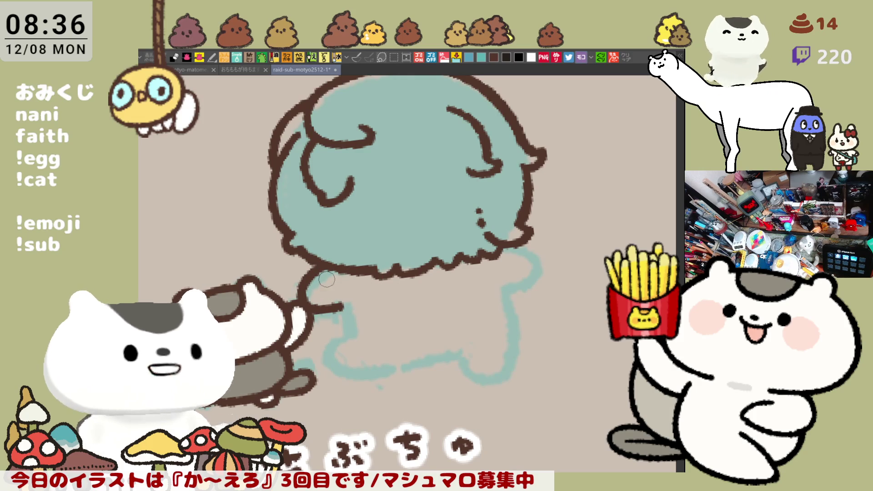
{"action": "key", "text": "ctrl+z"}
{"action": "mouse_move", "coordinate": [328, 268]}
{"action": "left_mouse_down"}
{"action": "mouse_move", "coordinate": [305, 310]}
{"action": "mouse_move", "coordinate": [343, 307]}
{"action": "left_mouse_up"}
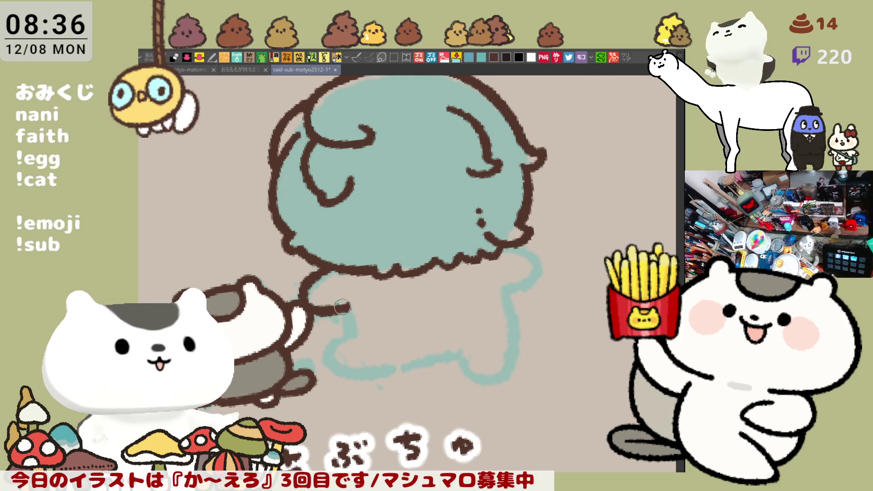
Flip the view and redraw the curved arm line beneath the hair until it sits right.
{"action": "key", "text": "h"}
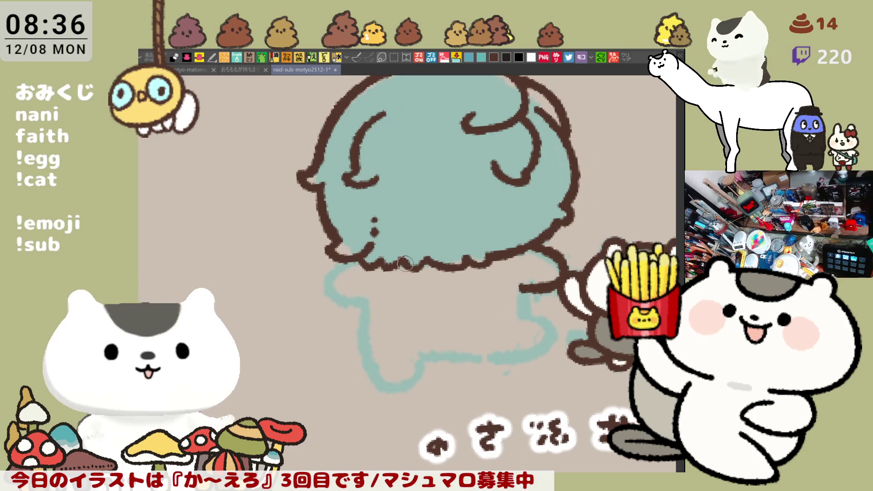
{"action": "mouse_move", "coordinate": [339, 263]}
{"action": "left_mouse_down"}
{"action": "mouse_move", "coordinate": [324, 288]}
{"action": "mouse_move", "coordinate": [366, 301]}
{"action": "left_mouse_up"}
{"action": "key", "text": "ctrl+z"}
{"action": "mouse_move", "coordinate": [336, 263]}
{"action": "left_mouse_down"}
{"action": "mouse_move", "coordinate": [353, 294]}
{"action": "mouse_move", "coordinate": [371, 302]}
{"action": "left_mouse_up"}
{"action": "key", "text": "ctrl+z"}
{"action": "mouse_move", "coordinate": [346, 254]}
{"action": "left_mouse_down"}
{"action": "mouse_move", "coordinate": [329, 291]}
{"action": "mouse_move", "coordinate": [370, 304]}
{"action": "left_mouse_up"}
{"action": "key", "text": "ctrl+z"}
{"action": "mouse_move", "coordinate": [354, 272]}
{"action": "left_mouse_down"}
{"action": "mouse_move", "coordinate": [335, 294]}
{"action": "mouse_move", "coordinate": [359, 272]}
{"action": "mouse_move", "coordinate": [371, 304]}
{"action": "left_mouse_up"}
{"action": "key", "text": "ctrl+z"}
{"action": "key", "text": "ctrl+z"}
{"action": "mouse_move", "coordinate": [345, 255]}
{"action": "left_mouse_down"}
{"action": "mouse_move", "coordinate": [329, 287]}
{"action": "mouse_move", "coordinate": [370, 305]}
{"action": "left_mouse_up"}
{"action": "key", "text": "ctrl+z"}
{"action": "mouse_move", "coordinate": [346, 255]}
{"action": "left_mouse_down"}
{"action": "mouse_move", "coordinate": [360, 304]}
{"action": "mouse_move", "coordinate": [381, 304]}
{"action": "left_mouse_up"}
{"action": "key", "text": "ctrl+z"}
{"action": "mouse_move", "coordinate": [342, 253]}
{"action": "left_mouse_down"}
{"action": "mouse_move", "coordinate": [322, 282]}
{"action": "mouse_move", "coordinate": [364, 296]}
{"action": "mouse_move", "coordinate": [366, 334]}
{"action": "left_mouse_up"}
Draw a vertical side line down from the arm's end.
{"action": "key", "text": "ctrl+z"}
{"action": "left_click_drag", "start_coordinate": [365, 294], "coordinate": [367, 335]}
{"action": "key", "text": "ctrl+z"}
{"action": "left_click_drag", "start_coordinate": [371, 285], "coordinate": [374, 324]}
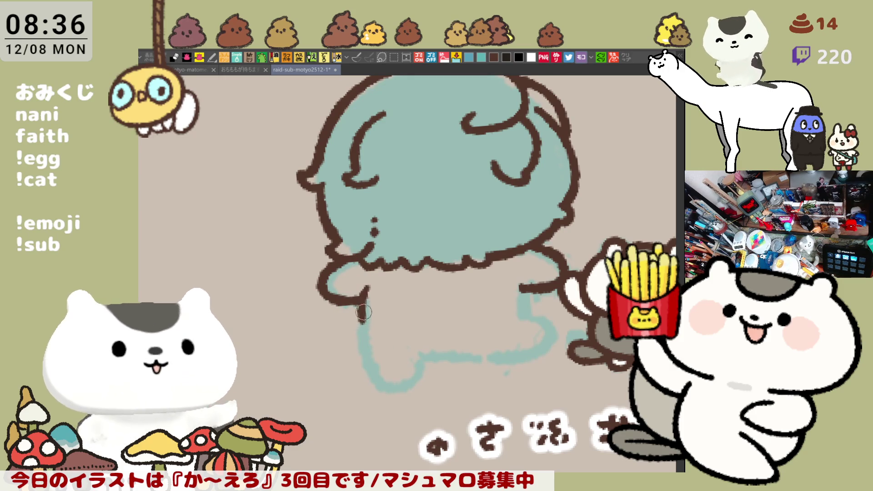
{"action": "key", "text": "ctrl+z"}
{"action": "mouse_move", "coordinate": [371, 286]}
{"action": "left_mouse_down"}
{"action": "mouse_move", "coordinate": [374, 319]}
{"action": "mouse_move", "coordinate": [454, 314]}
{"action": "left_mouse_up"}
{"action": "key", "text": "ctrl+z"}
Ink the dashed waistline across the body's lower edge.
{"action": "left_click_drag", "start_coordinate": [374, 315], "coordinate": [439, 317]}
{"action": "key", "text": "ctrl+z"}
{"action": "key", "text": "ctrl+z"}
{"action": "mouse_move", "coordinate": [362, 317]}
{"action": "left_mouse_down"}
{"action": "mouse_move", "coordinate": [406, 316]}
{"action": "mouse_move", "coordinate": [407, 330]}
{"action": "mouse_move", "coordinate": [404, 316]}
{"action": "mouse_move", "coordinate": [435, 317]}
{"action": "left_mouse_up"}
{"action": "left_click_drag", "start_coordinate": [448, 315], "coordinate": [533, 301]}
{"action": "key", "text": "ctrl+z"}
{"action": "left_click_drag", "start_coordinate": [443, 315], "coordinate": [536, 305]}
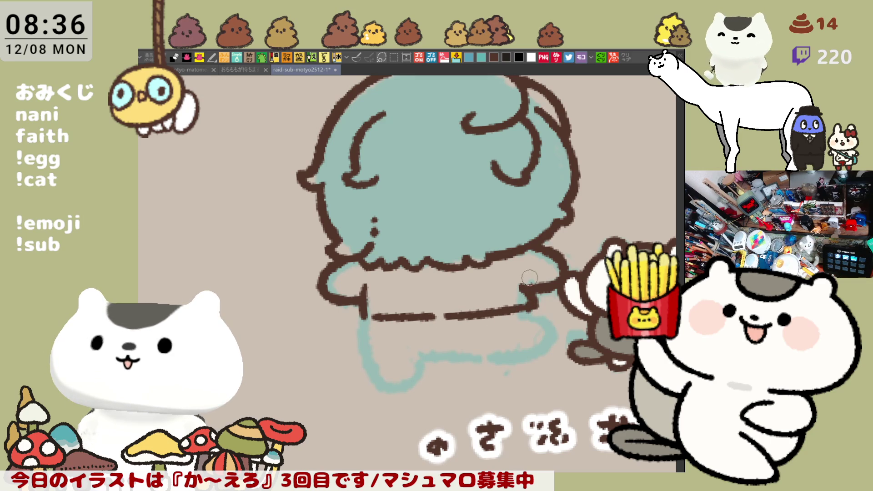
Close the gap in the waist dashes and draw a small rectangular buckle at the belt's centre.
{"action": "left_click_drag", "start_coordinate": [453, 316], "coordinate": [444, 317]}
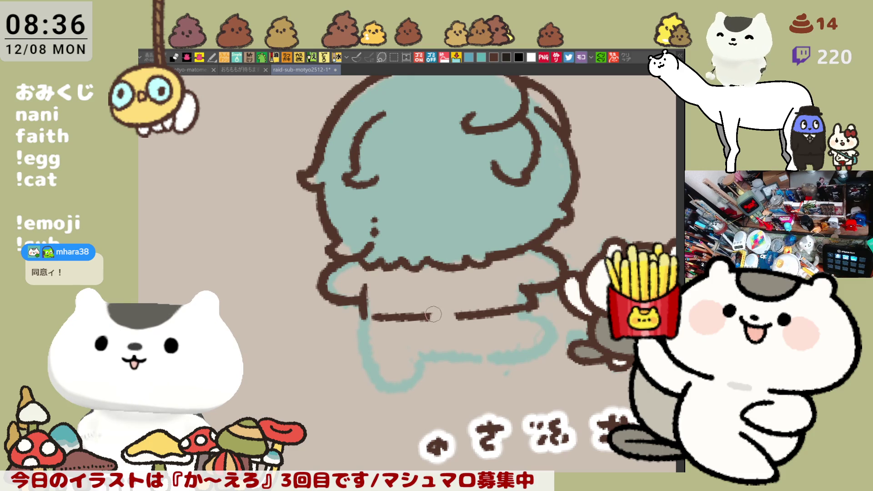
{"action": "mouse_move", "coordinate": [428, 323]}
{"action": "left_mouse_down"}
{"action": "mouse_move", "coordinate": [452, 309]}
{"action": "mouse_move", "coordinate": [462, 318]}
{"action": "mouse_move", "coordinate": [428, 326]}
{"action": "mouse_move", "coordinate": [437, 314]}
{"action": "mouse_move", "coordinate": [456, 324]}
{"action": "mouse_move", "coordinate": [424, 319]}
{"action": "mouse_move", "coordinate": [457, 326]}
{"action": "mouse_move", "coordinate": [440, 321]}
{"action": "mouse_move", "coordinate": [432, 309]}
{"action": "mouse_move", "coordinate": [452, 326]}
{"action": "mouse_move", "coordinate": [425, 283]}
{"action": "mouse_move", "coordinate": [412, 280]}
{"action": "mouse_move", "coordinate": [439, 291]}
{"action": "mouse_move", "coordinate": [409, 272]}
{"action": "mouse_move", "coordinate": [440, 288]}
{"action": "mouse_move", "coordinate": [411, 290]}
{"action": "left_mouse_up"}
{"action": "key", "text": "ctrl+z"}
{"action": "key", "text": "ctrl+z"}
{"action": "key", "text": "ctrl+z"}
{"action": "key", "text": "ctrl+z"}
{"action": "mouse_move", "coordinate": [425, 275]}
{"action": "left_mouse_down"}
{"action": "mouse_move", "coordinate": [421, 287]}
{"action": "mouse_move", "coordinate": [421, 276]}
{"action": "mouse_move", "coordinate": [434, 276]}
{"action": "left_mouse_up"}
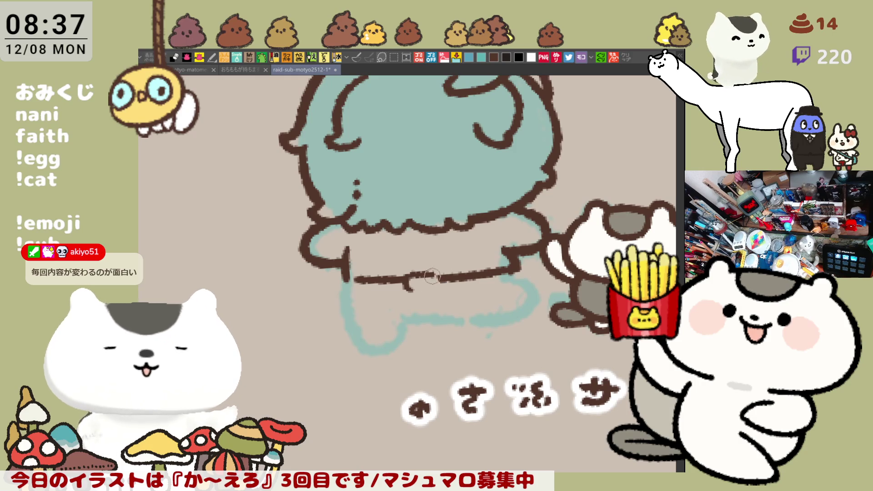
{"action": "left_click_drag", "start_coordinate": [436, 278], "coordinate": [438, 286]}
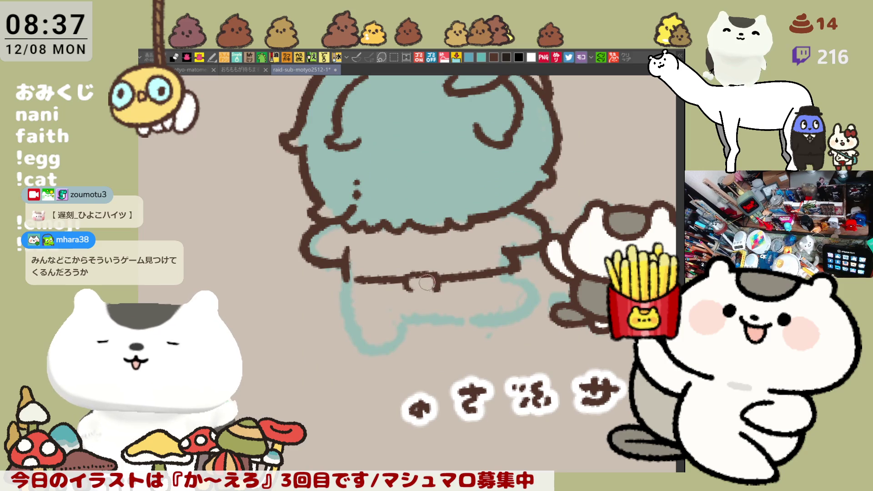
{"action": "mouse_move", "coordinate": [408, 291]}
{"action": "left_mouse_down"}
{"action": "mouse_move", "coordinate": [433, 289]}
{"action": "mouse_move", "coordinate": [407, 286]}
{"action": "mouse_move", "coordinate": [429, 300]}
{"action": "left_mouse_up"}
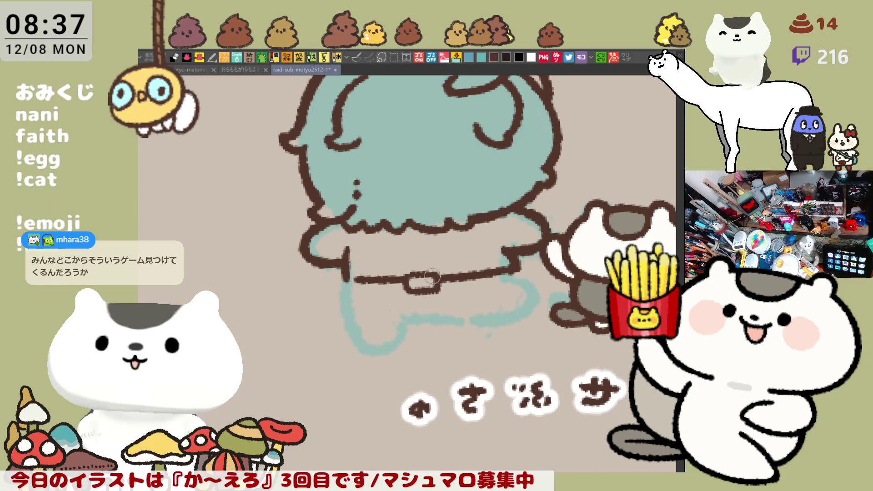
Add the belt's lower brown line under the waistline, then restore the canvas to normal orientation.
{"action": "left_click_drag", "start_coordinate": [346, 293], "coordinate": [406, 292]}
{"action": "key", "text": "ctrl+z"}
{"action": "key", "text": "ctrl+z"}
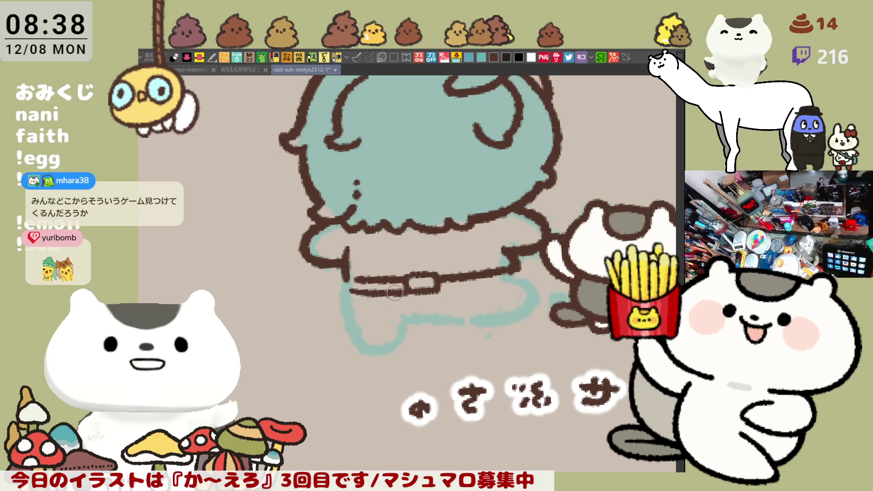
{"action": "key", "text": "ctrl+z"}
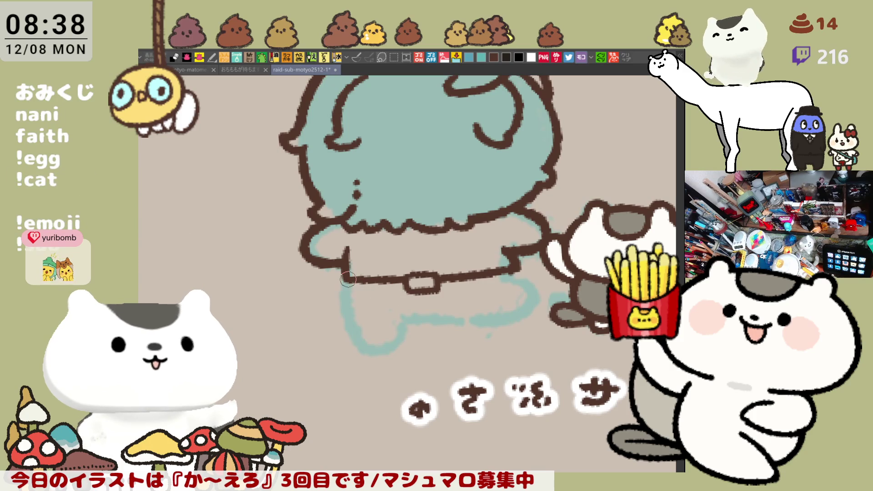
{"action": "left_click_drag", "start_coordinate": [349, 280], "coordinate": [348, 289]}
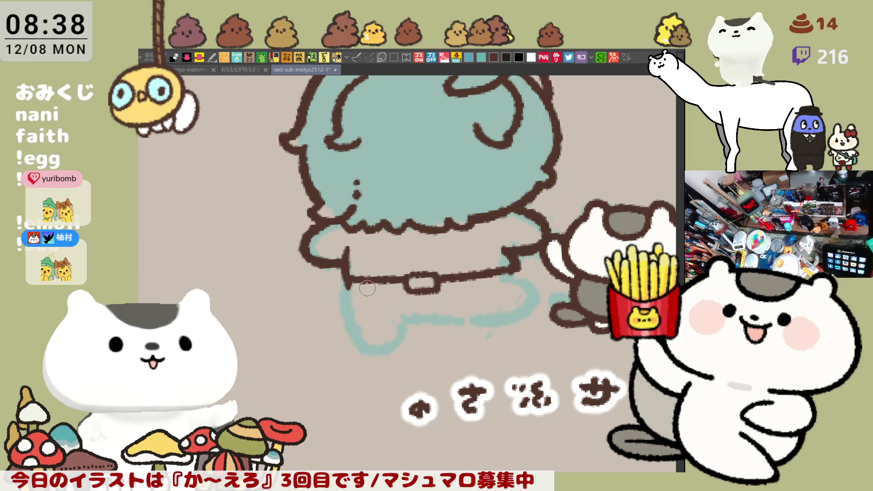
{"action": "mouse_move", "coordinate": [348, 278]}
{"action": "left_mouse_down"}
{"action": "mouse_move", "coordinate": [356, 289]}
{"action": "mouse_move", "coordinate": [406, 294]}
{"action": "left_mouse_up"}
{"action": "key", "text": "ctrl+z"}
{"action": "key", "text": "ctrl+z"}
{"action": "mouse_move", "coordinate": [348, 273]}
{"action": "left_mouse_down"}
{"action": "mouse_move", "coordinate": [406, 292]}
{"action": "mouse_move", "coordinate": [445, 279]}
{"action": "mouse_move", "coordinate": [500, 285]}
{"action": "left_mouse_up"}
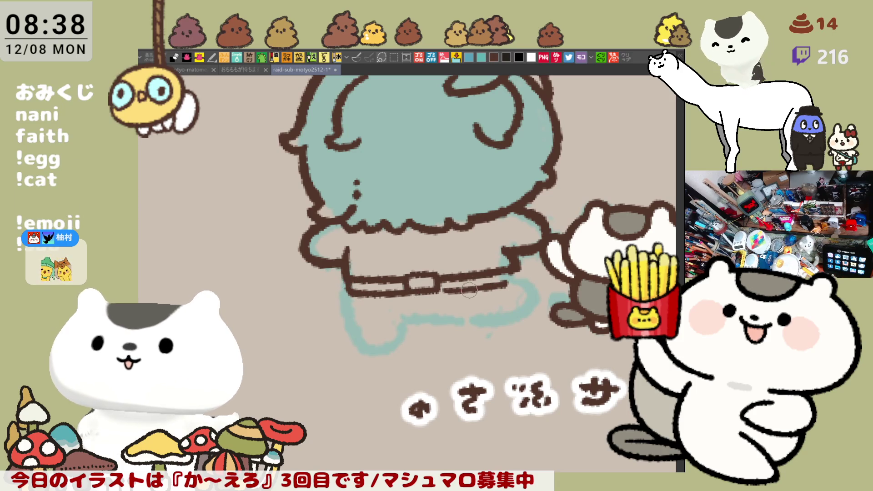
{"action": "key", "text": "ctrl+z"}
{"action": "left_click_drag", "start_coordinate": [431, 290], "coordinate": [521, 278]}
{"action": "key", "text": "ctrl+z"}
{"action": "left_click_drag", "start_coordinate": [426, 292], "coordinate": [517, 278]}
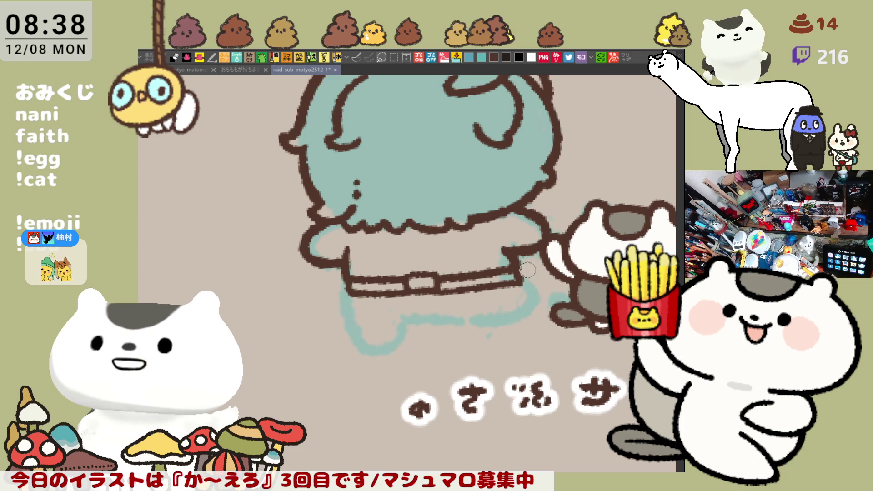
{"action": "key", "text": "h"}
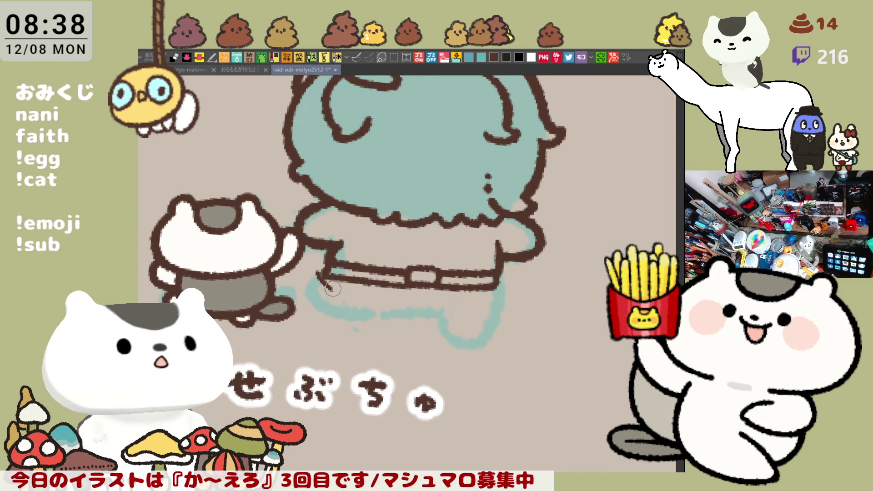
Ink the trousers' long brown hem line, redoing the stroke until it sits right.
{"action": "mouse_move", "coordinate": [324, 273]}
{"action": "left_mouse_down"}
{"action": "mouse_move", "coordinate": [327, 287]}
{"action": "mouse_move", "coordinate": [366, 310]}
{"action": "left_mouse_up"}
{"action": "key", "text": "ctrl+z"}
{"action": "left_click_drag", "start_coordinate": [324, 272], "coordinate": [366, 311]}
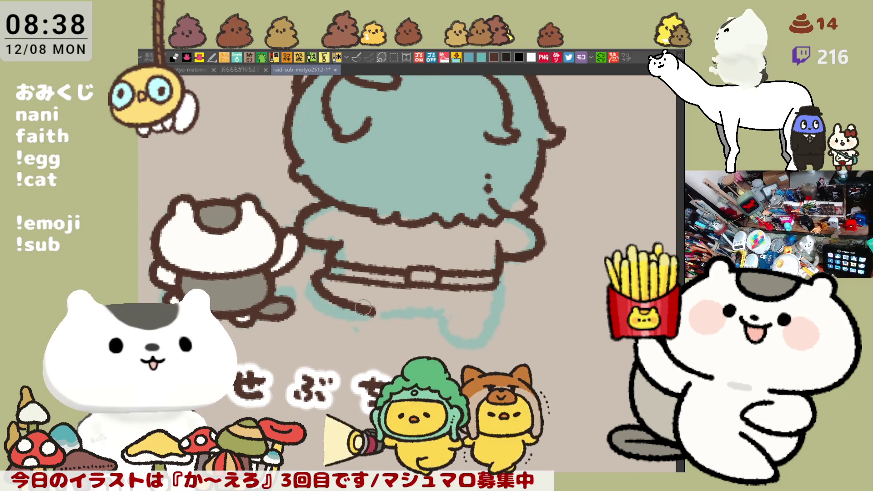
{"action": "key", "text": "ctrl+z"}
{"action": "mouse_move", "coordinate": [324, 273]}
{"action": "left_mouse_down"}
{"action": "mouse_move", "coordinate": [325, 296]}
{"action": "mouse_move", "coordinate": [412, 313]}
{"action": "left_mouse_up"}
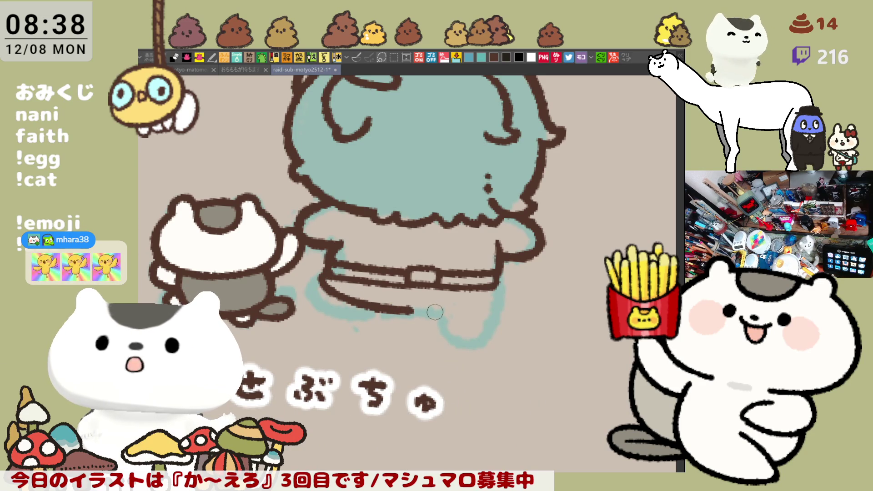
{"action": "key", "text": "ctrl+z"}
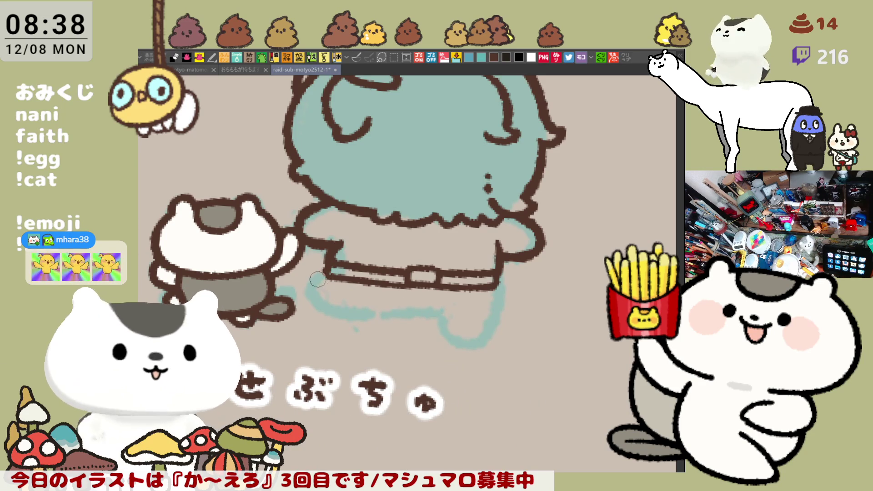
{"action": "left_click_drag", "start_coordinate": [324, 274], "coordinate": [342, 298]}
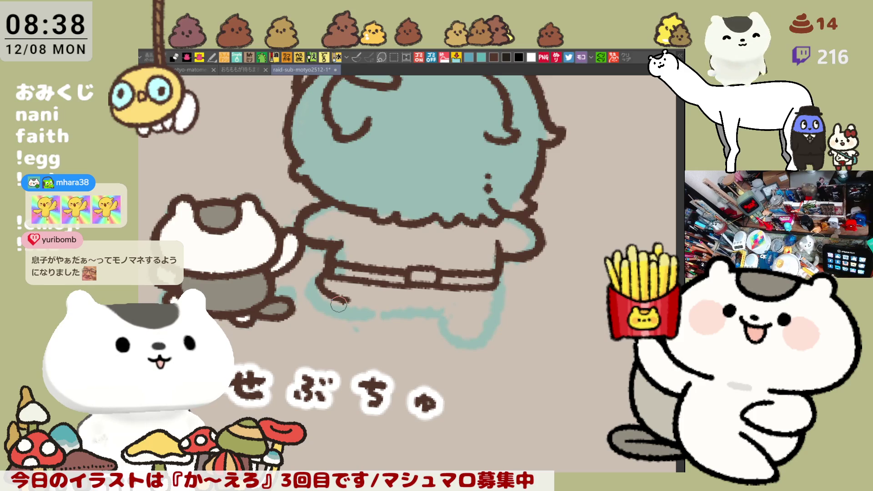
{"action": "key", "text": "ctrl+z"}
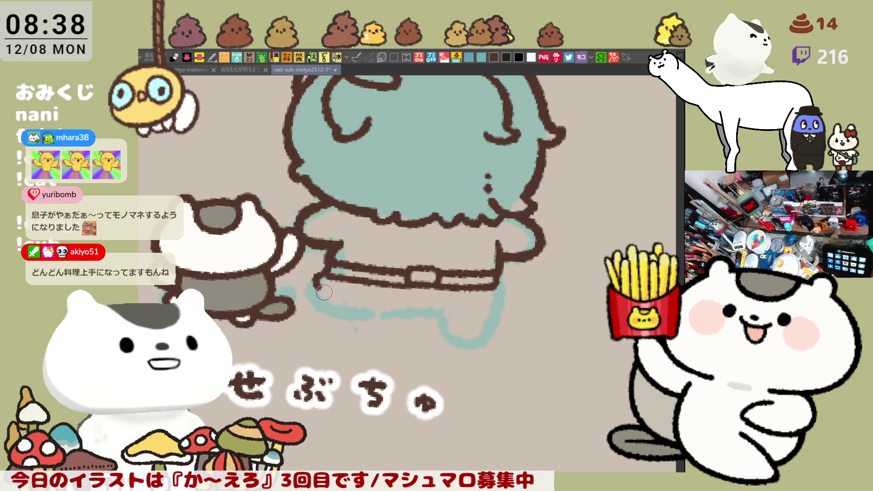
{"action": "left_click_drag", "start_coordinate": [324, 276], "coordinate": [373, 312]}
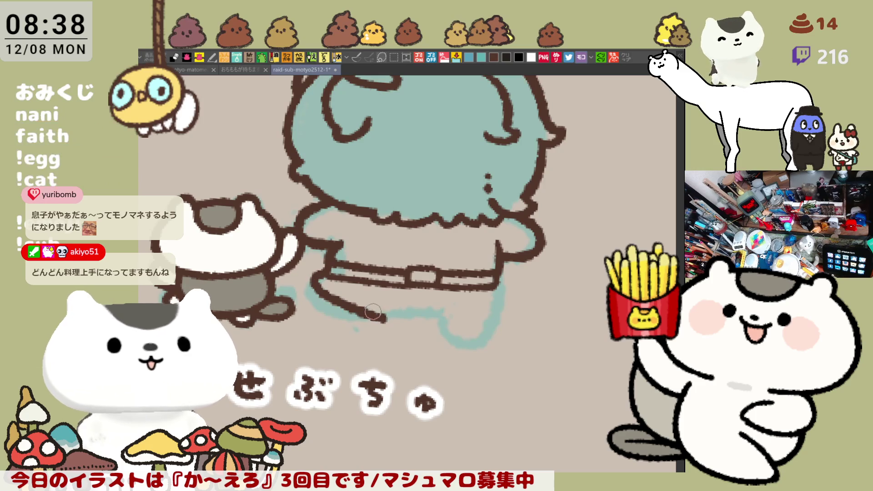
{"action": "key", "text": "ctrl+z"}
{"action": "left_click_drag", "start_coordinate": [328, 273], "coordinate": [383, 313]}
{"action": "key", "text": "ctrl+z"}
{"action": "left_click_drag", "start_coordinate": [330, 274], "coordinate": [434, 309]}
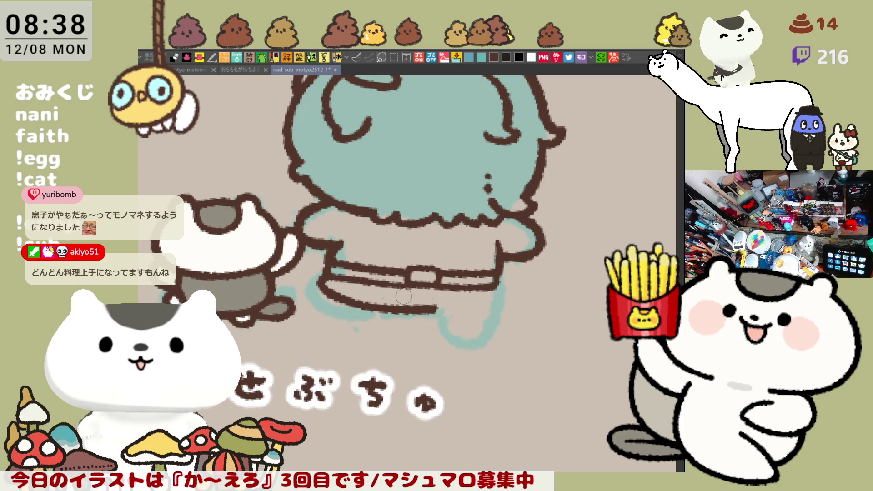
{"action": "key", "text": "ctrl+z"}
{"action": "mouse_move", "coordinate": [330, 270]}
{"action": "left_mouse_down"}
{"action": "mouse_move", "coordinate": [321, 295]}
{"action": "mouse_move", "coordinate": [494, 309]}
{"action": "left_mouse_up"}
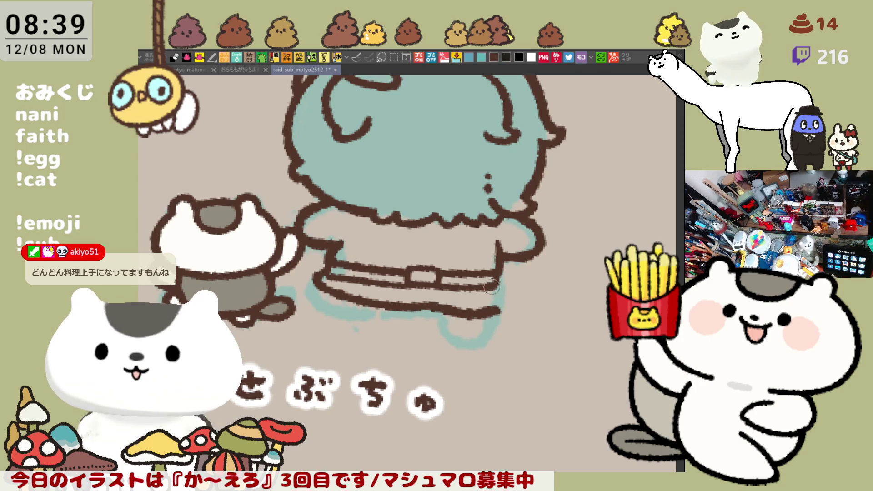
Close the hem with a short line at the trousers' right end and check it mirrored.
{"action": "left_click_drag", "start_coordinate": [499, 282], "coordinate": [495, 311]}
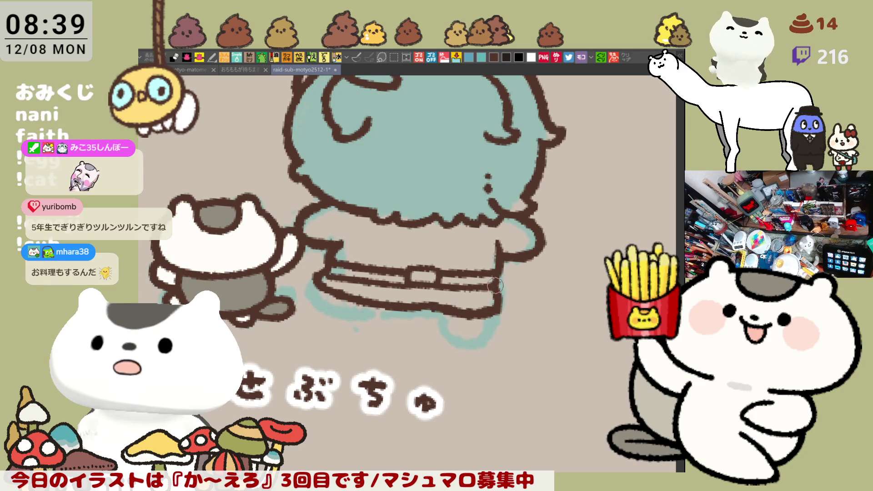
{"action": "key", "text": "h"}
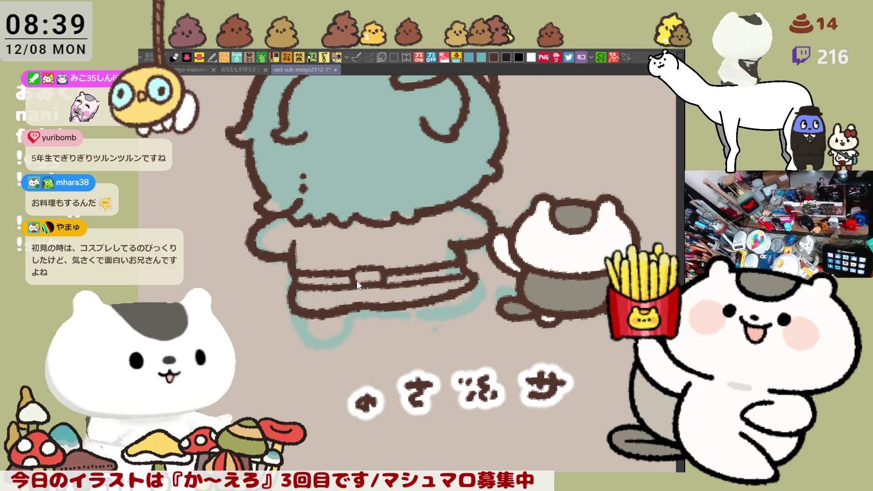
{"action": "key", "text": "h"}
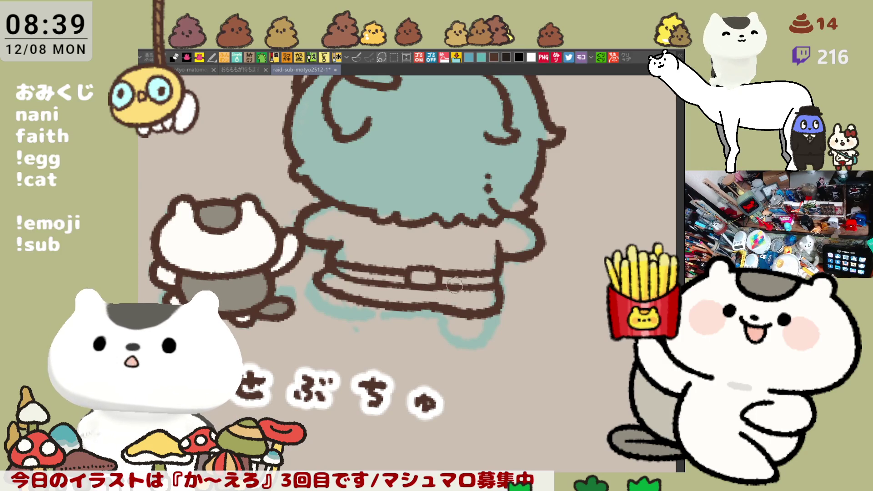
Ink the lower edge of the belt in brown, redrawing it several times until it fits.
{"action": "left_click_drag", "start_coordinate": [428, 296], "coordinate": [451, 287]}
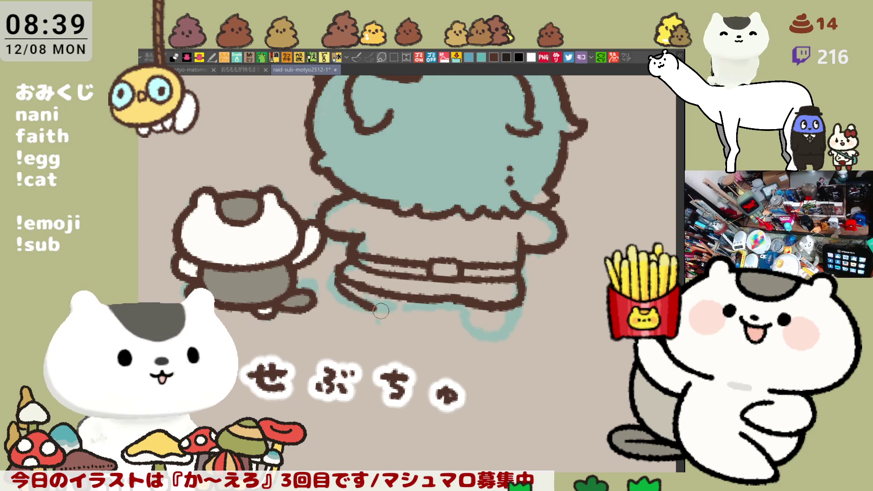
{"action": "mouse_move", "coordinate": [354, 287]}
{"action": "left_mouse_down"}
{"action": "mouse_move", "coordinate": [371, 302]}
{"action": "mouse_move", "coordinate": [403, 299]}
{"action": "left_mouse_up"}
{"action": "key", "text": "ctrl+z"}
{"action": "mouse_move", "coordinate": [339, 280]}
{"action": "left_mouse_down"}
{"action": "mouse_move", "coordinate": [386, 314]}
{"action": "mouse_move", "coordinate": [411, 313]}
{"action": "left_mouse_up"}
{"action": "key", "text": "ctrl+z"}
{"action": "mouse_move", "coordinate": [345, 283]}
{"action": "left_mouse_down"}
{"action": "mouse_move", "coordinate": [389, 307]}
{"action": "mouse_move", "coordinate": [407, 301]}
{"action": "left_mouse_up"}
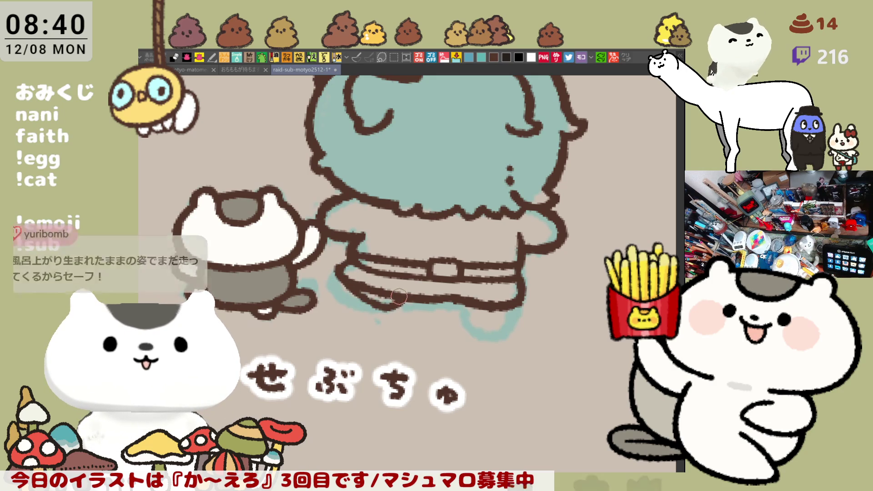
{"action": "key", "text": "ctrl+z"}
{"action": "mouse_move", "coordinate": [354, 283]}
{"action": "left_mouse_down"}
{"action": "mouse_move", "coordinate": [386, 309]}
{"action": "mouse_move", "coordinate": [412, 303]}
{"action": "mouse_move", "coordinate": [372, 302]}
{"action": "mouse_move", "coordinate": [411, 298]}
{"action": "left_mouse_up"}
{"action": "key", "text": "ctrl+z"}
{"action": "key", "text": "ctrl+z"}
{"action": "mouse_move", "coordinate": [354, 283]}
{"action": "left_mouse_down"}
{"action": "mouse_move", "coordinate": [377, 301]}
{"action": "mouse_move", "coordinate": [412, 302]}
{"action": "left_mouse_up"}
{"action": "key", "text": "ctrl+z"}
{"action": "left_click_drag", "start_coordinate": [354, 281], "coordinate": [411, 303]}
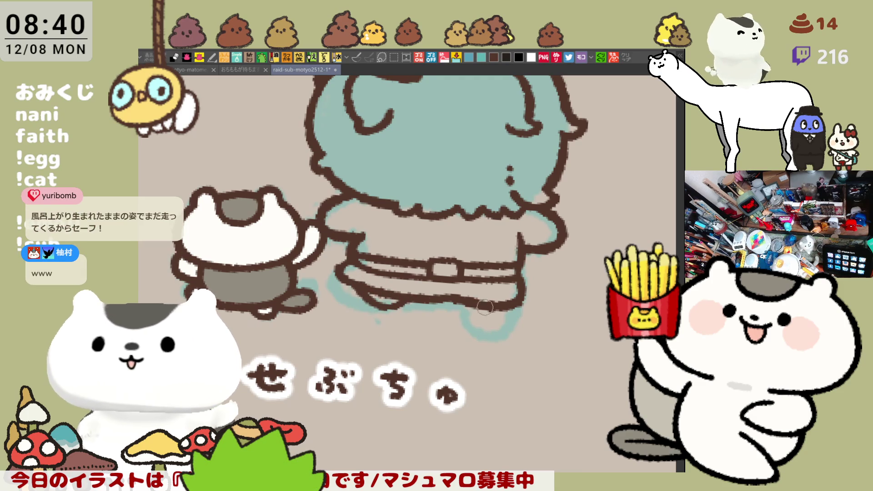
{"action": "mouse_move", "coordinate": [348, 282]}
{"action": "left_mouse_down"}
{"action": "mouse_move", "coordinate": [330, 287]}
{"action": "mouse_move", "coordinate": [352, 303]}
{"action": "mouse_move", "coordinate": [329, 290]}
{"action": "mouse_move", "coordinate": [353, 307]}
{"action": "mouse_move", "coordinate": [408, 299]}
{"action": "left_mouse_up"}
{"action": "key", "text": "ctrl+z"}
{"action": "key", "text": "ctrl+z"}
{"action": "key", "text": "ctrl+z"}
{"action": "key", "text": "ctrl+z"}
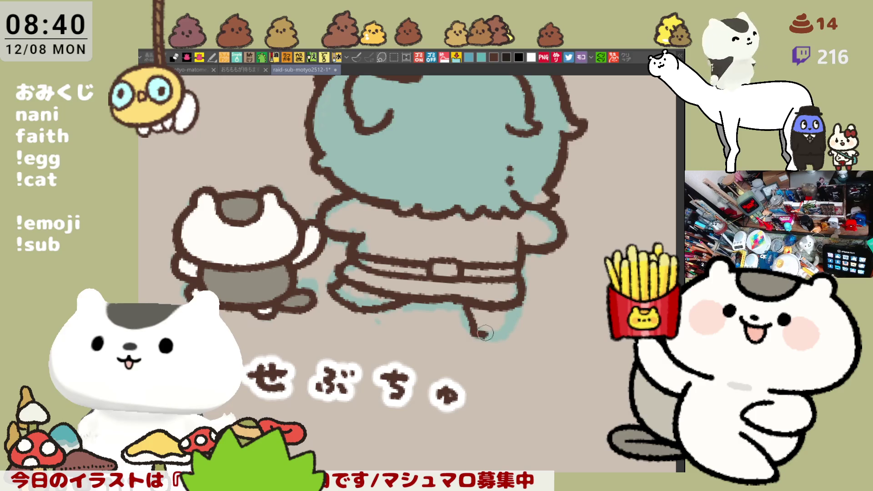
Outline the trouser legs and the edge of the foot in brown, checking with a mirrored view.
{"action": "mouse_move", "coordinate": [462, 304]}
{"action": "left_mouse_down"}
{"action": "mouse_move", "coordinate": [471, 331]}
{"action": "mouse_move", "coordinate": [496, 337]}
{"action": "left_mouse_up"}
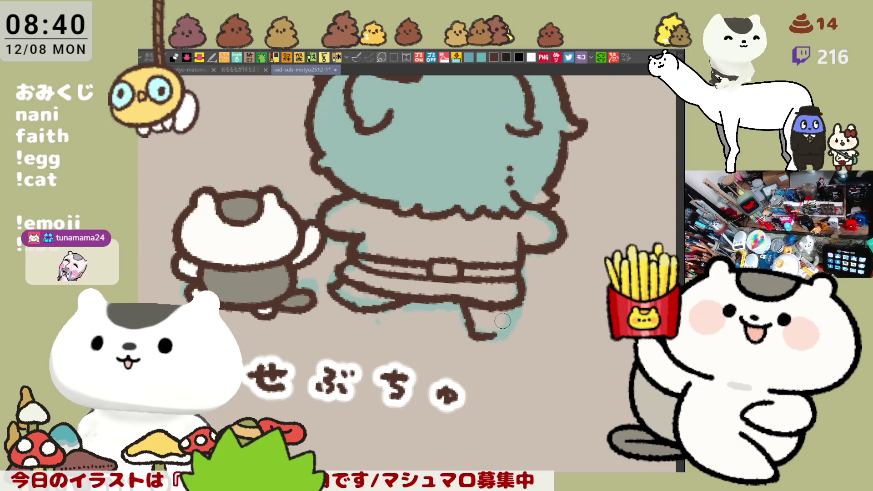
{"action": "left_click_drag", "start_coordinate": [521, 296], "coordinate": [492, 339]}
{"action": "left_click_drag", "start_coordinate": [523, 295], "coordinate": [501, 336]}
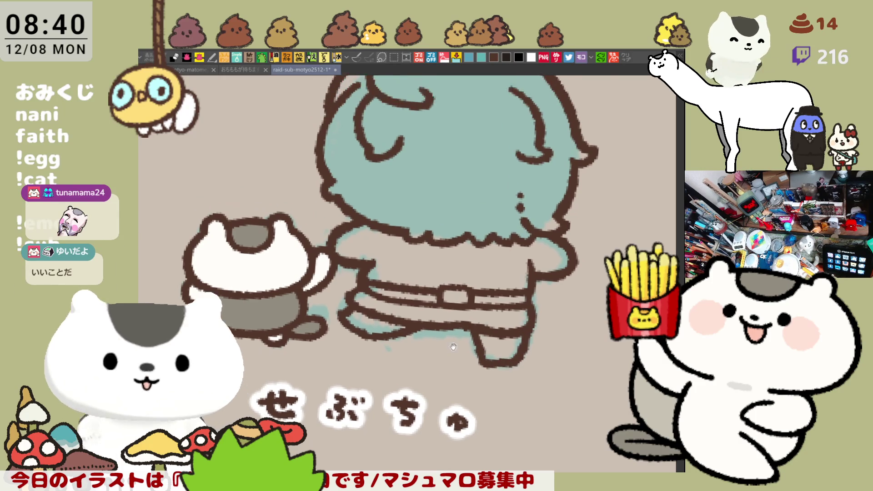
{"action": "key", "text": "h"}
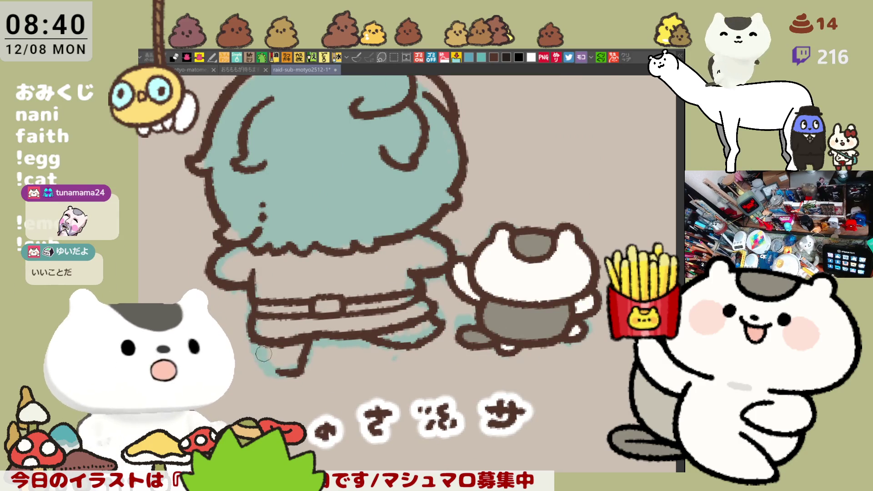
{"action": "key", "text": "ctrl+z"}
{"action": "left_click_drag", "start_coordinate": [255, 344], "coordinate": [282, 367]}
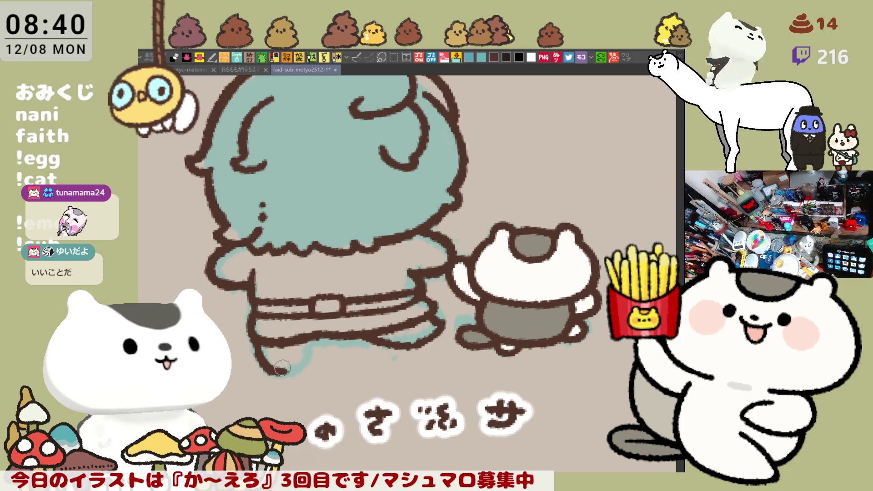
{"action": "key", "text": "h"}
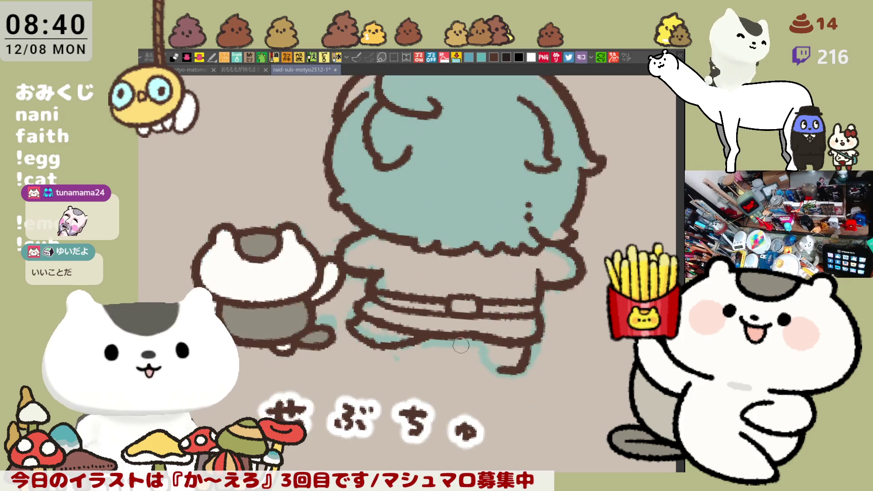
{"action": "mouse_move", "coordinate": [479, 341]}
{"action": "left_mouse_down"}
{"action": "mouse_move", "coordinate": [497, 370]}
{"action": "mouse_move", "coordinate": [526, 369]}
{"action": "mouse_move", "coordinate": [534, 342]}
{"action": "mouse_move", "coordinate": [519, 371]}
{"action": "left_mouse_up"}
{"action": "key", "text": "ctrl+z"}
{"action": "key", "text": "ctrl+z"}
{"action": "mouse_move", "coordinate": [532, 330]}
{"action": "left_mouse_down"}
{"action": "mouse_move", "coordinate": [516, 371]}
{"action": "mouse_move", "coordinate": [526, 339]}
{"action": "left_mouse_up"}
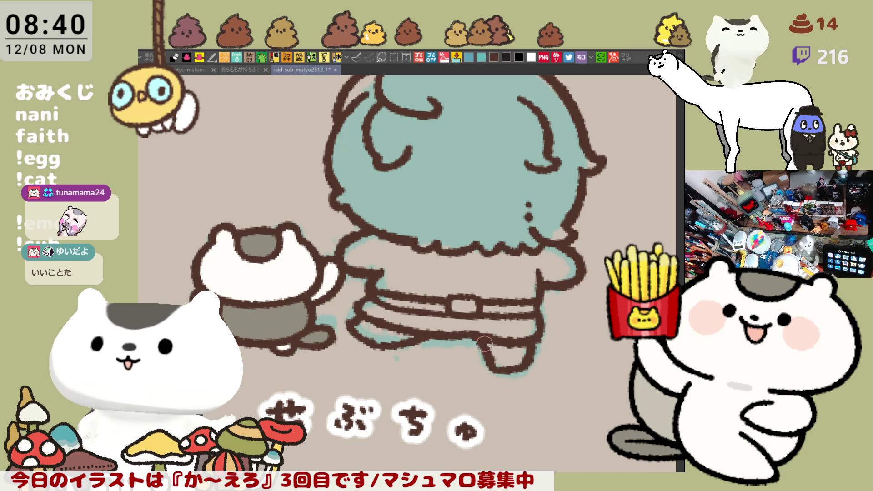
{"action": "scroll", "coordinate": [489, 350], "scroll_direction": "down", "scroll_amount": 5}
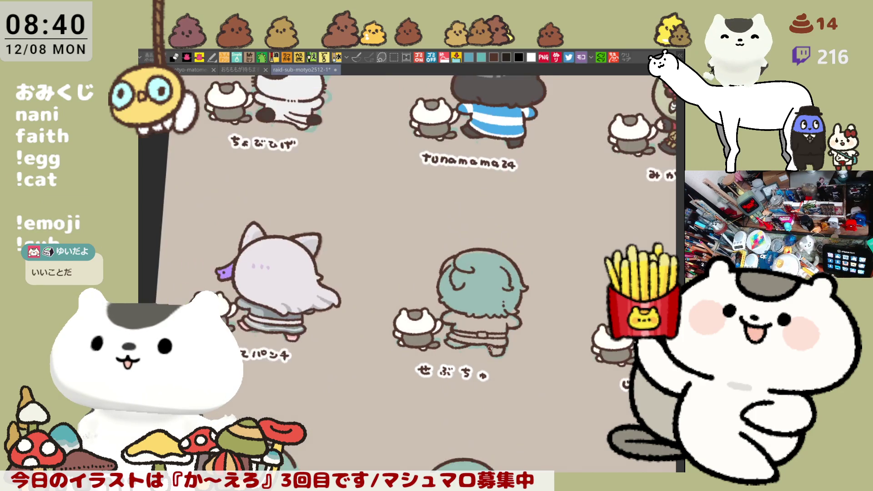
Zoom back in on the teal-haired せぶちゅ character and focus the drawing window.
{"action": "scroll", "coordinate": [490, 349], "scroll_direction": "up", "scroll_amount": 5}
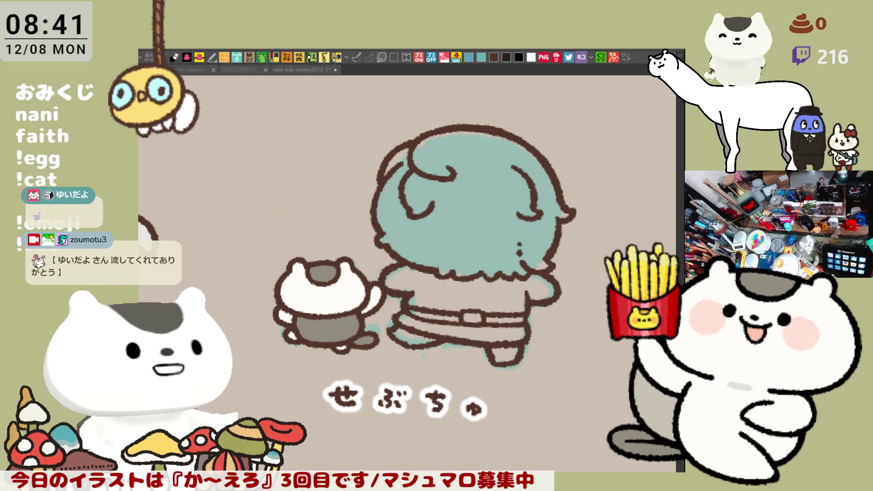
{"action": "left_click", "coordinate": [551, 348]}
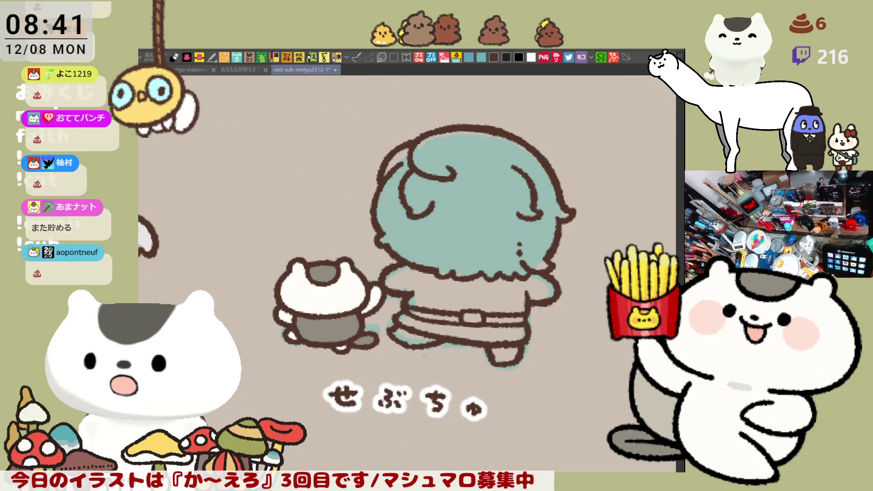
Lasso-fill the せぶちゅ figure's hair and body with solid dark brown.
{"action": "mouse_move", "coordinate": [419, 409]}
{"action": "left_mouse_down"}
{"action": "mouse_move", "coordinate": [328, 373]}
{"action": "mouse_move", "coordinate": [546, 105]}
{"action": "mouse_move", "coordinate": [319, 365]}
{"action": "left_mouse_up"}
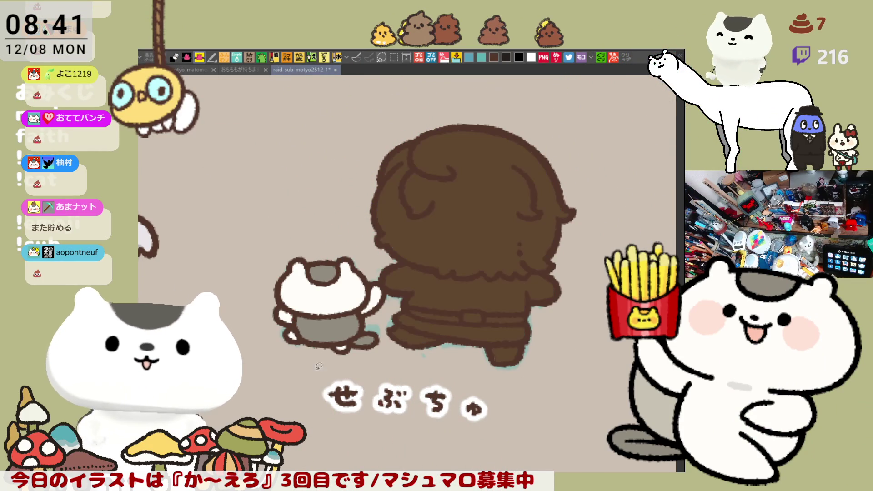
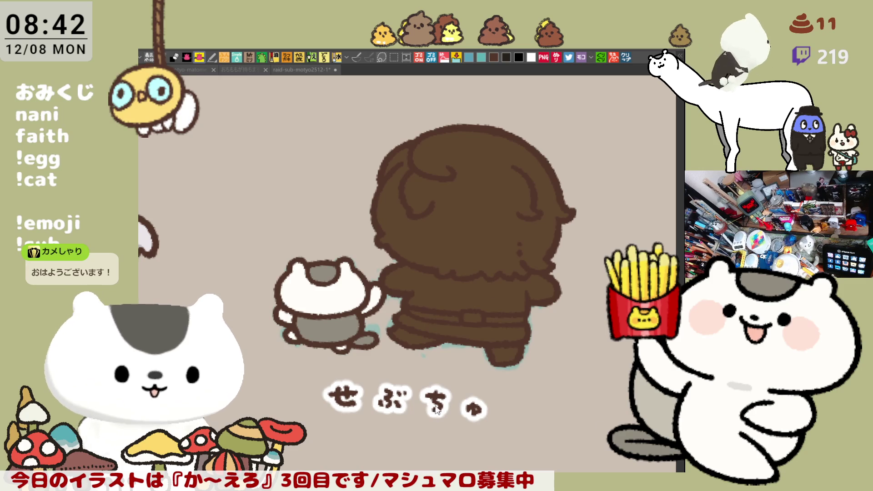
Choose dark blue and flood-fill the back-view figure's shirt beside the cat.
{"action": "left_click_drag", "start_coordinate": [435, 409], "coordinate": [452, 415]}
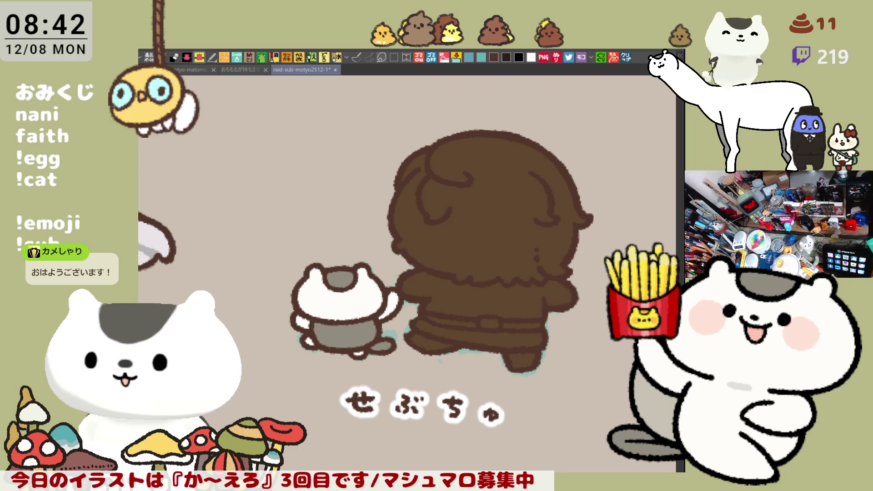
{"action": "left_click", "coordinate": [494, 57]}
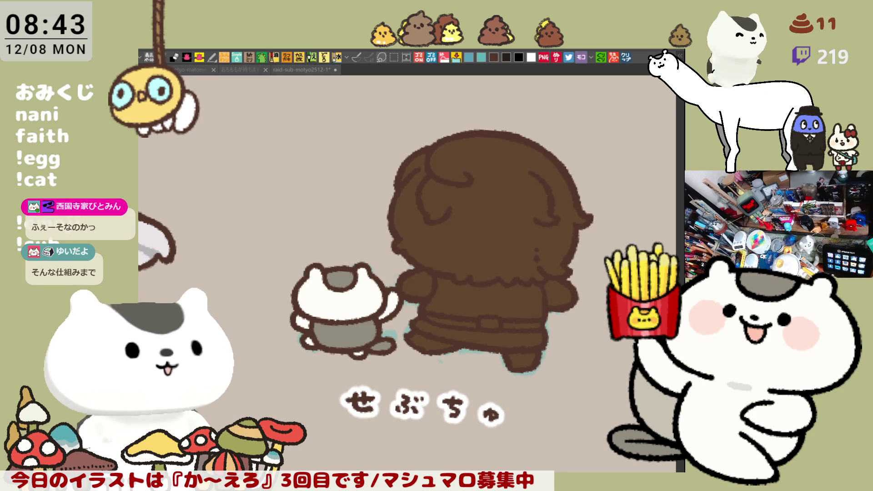
{"action": "left_click", "coordinate": [485, 273]}
{"action": "left_click_drag", "start_coordinate": [481, 316], "coordinate": [430, 366]}
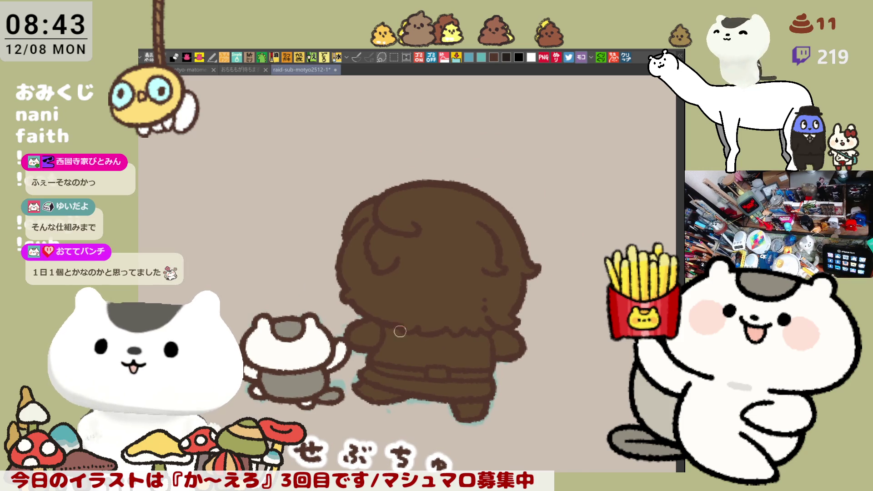
{"action": "left_click", "coordinate": [413, 345]}
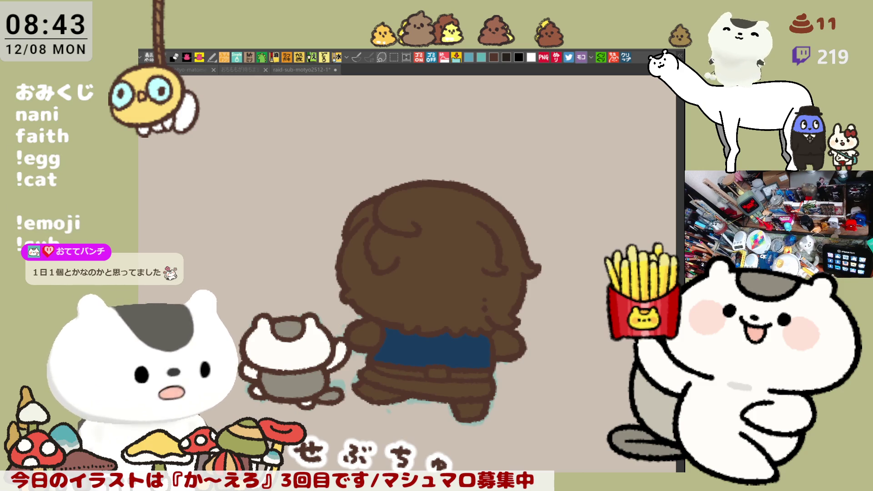
Fill the trouser hem blue, both hands white, and the hair pale cream.
{"action": "left_click", "coordinate": [424, 383]}
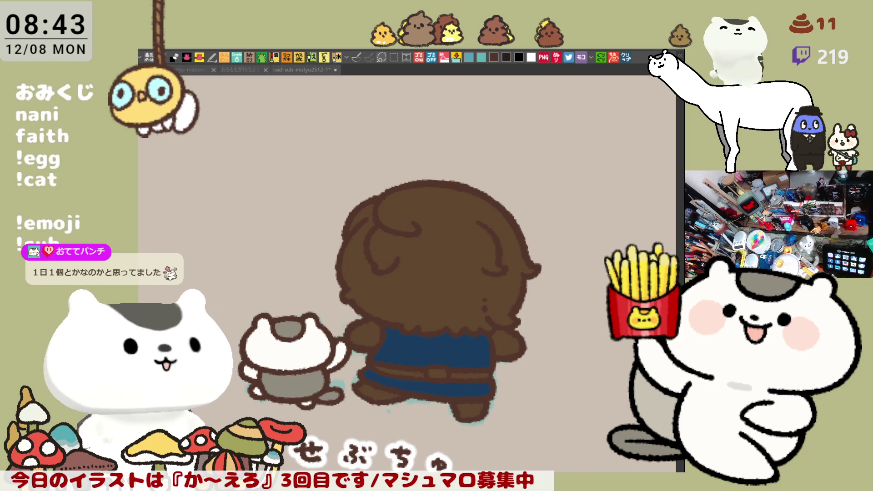
{"action": "left_click", "coordinate": [364, 334]}
{"action": "left_click", "coordinate": [506, 342]}
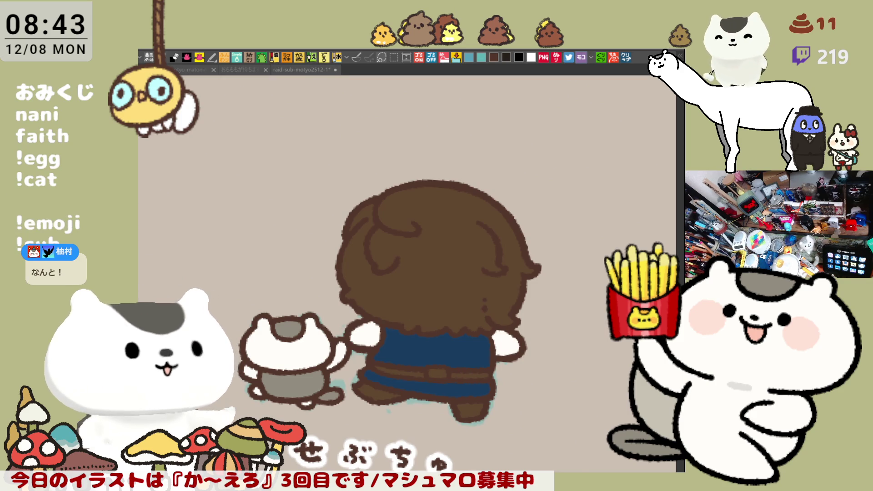
{"action": "left_click", "coordinate": [373, 317]}
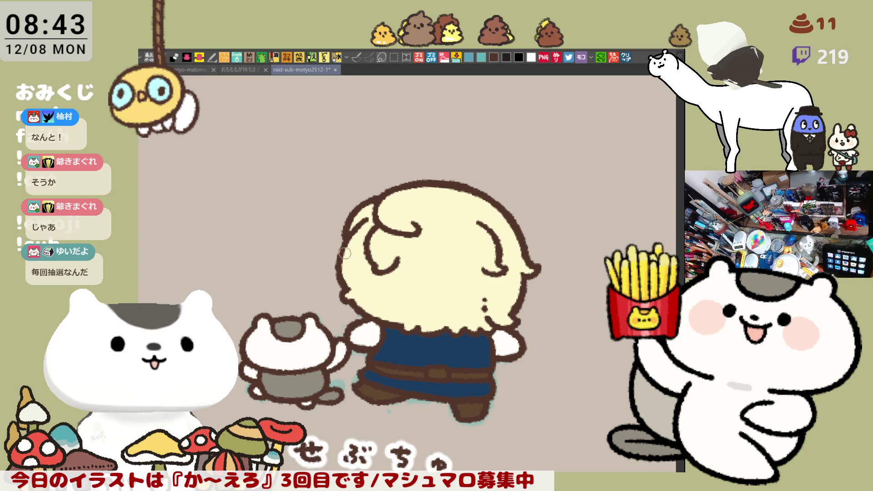
Paint peach shading across the lower hair, redoing strokes until it sits right.
{"action": "left_click_drag", "start_coordinate": [345, 263], "coordinate": [519, 288]}
{"action": "key", "text": "ctrl+z"}
{"action": "left_click_drag", "start_coordinate": [344, 263], "coordinate": [500, 285]}
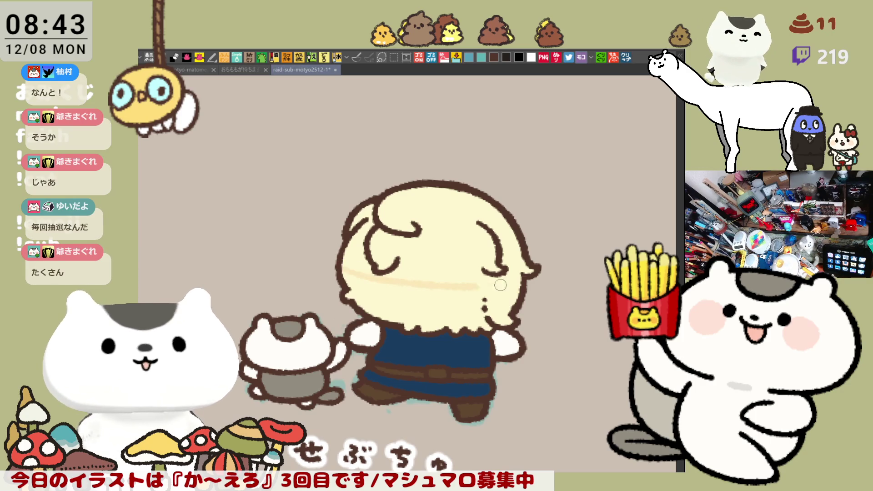
{"action": "key", "text": "ctrl+z"}
{"action": "mouse_move", "coordinate": [340, 263]}
{"action": "left_mouse_down"}
{"action": "mouse_move", "coordinate": [437, 298]}
{"action": "mouse_move", "coordinate": [506, 293]}
{"action": "left_mouse_up"}
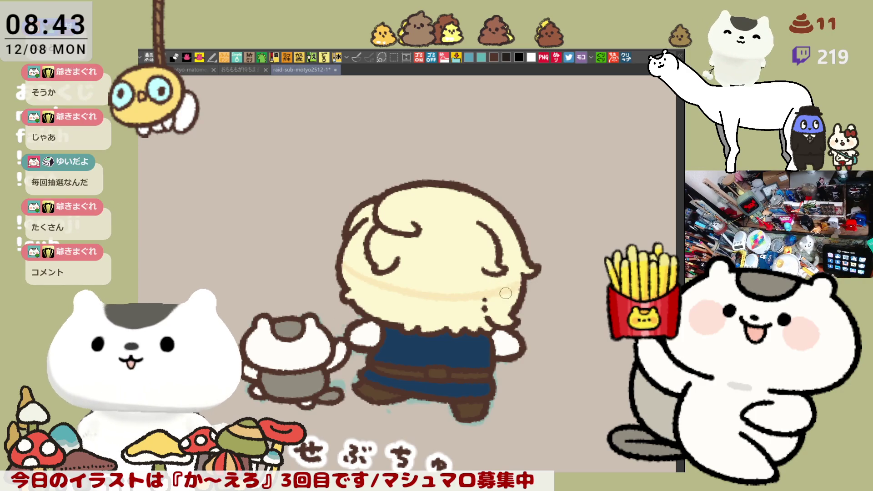
{"action": "left_click_drag", "start_coordinate": [346, 273], "coordinate": [456, 317]}
Try a light stroke on the upper hair, remove it, and add a small white shine mark.
{"action": "left_click_drag", "start_coordinate": [402, 230], "coordinate": [489, 243]}
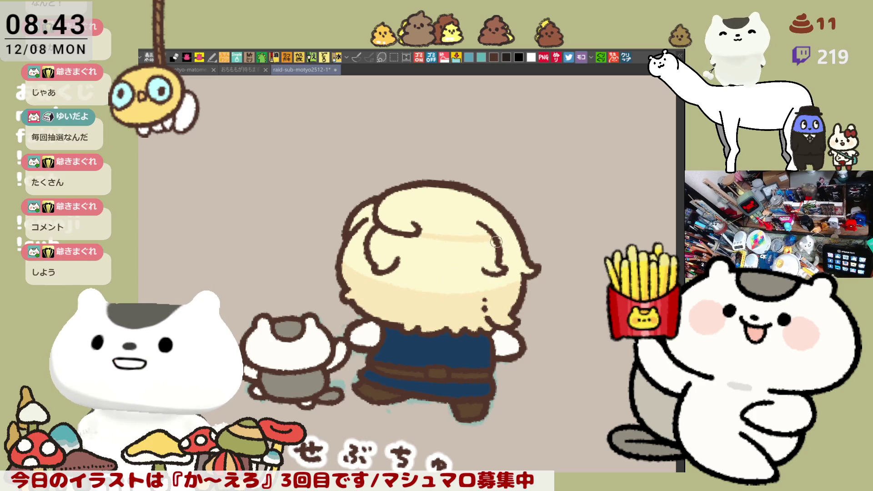
{"action": "key", "text": "ctrl+z"}
{"action": "key", "text": "ctrl+y"}
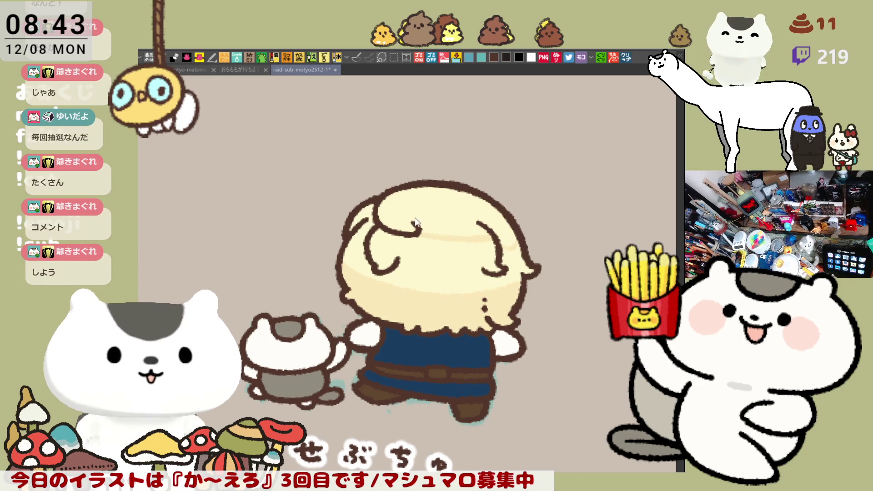
{"action": "left_click_drag", "start_coordinate": [419, 228], "coordinate": [489, 239]}
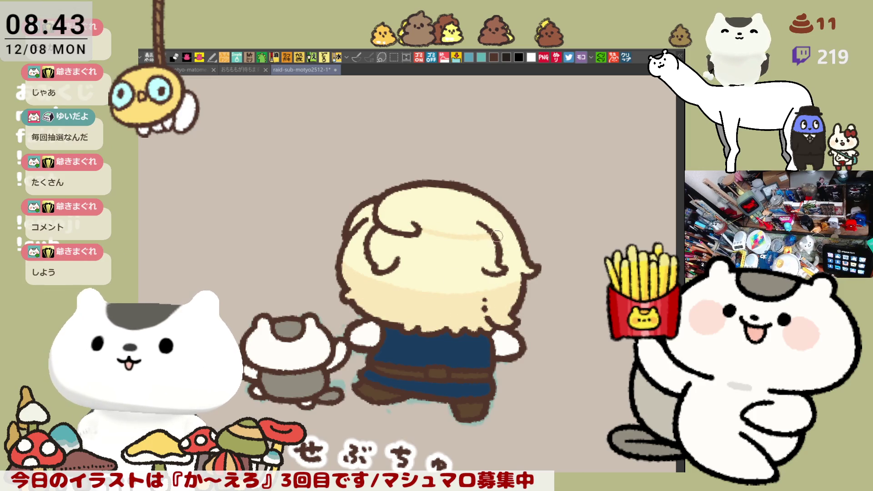
{"action": "key", "text": "ctrl+z"}
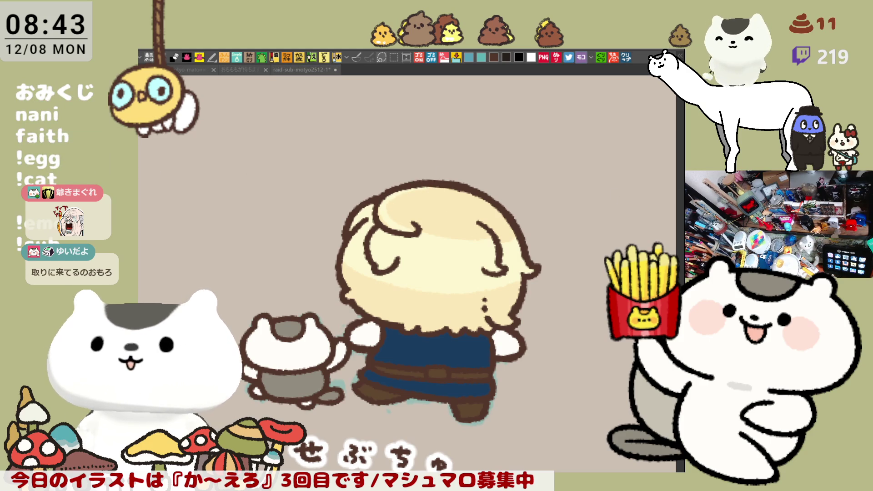
{"action": "left_click", "coordinate": [427, 254]}
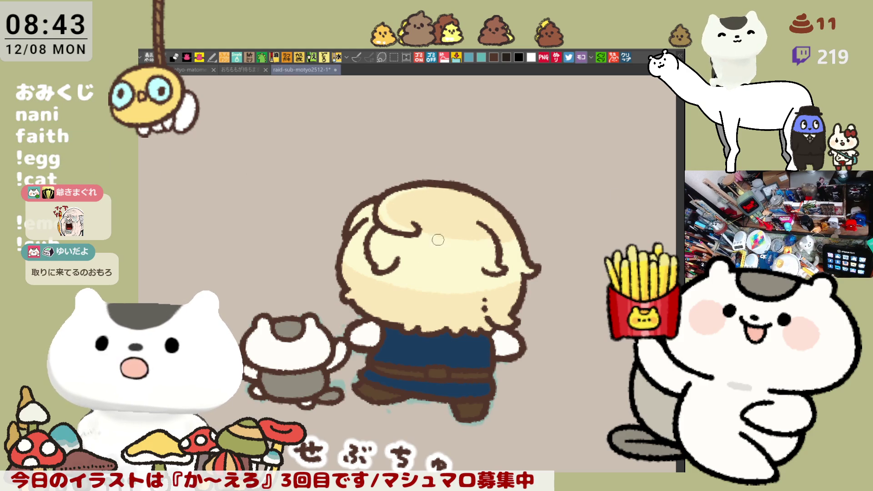
{"action": "left_click_drag", "start_coordinate": [428, 254], "coordinate": [429, 251]}
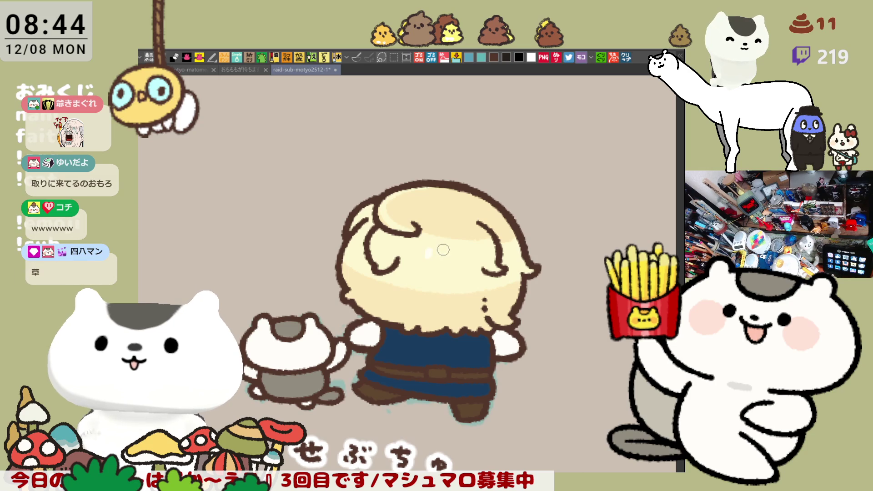
Dab two more white shine dots on the hair and paint a light-blue stripe down the jacket.
{"action": "left_click", "coordinate": [444, 257]}
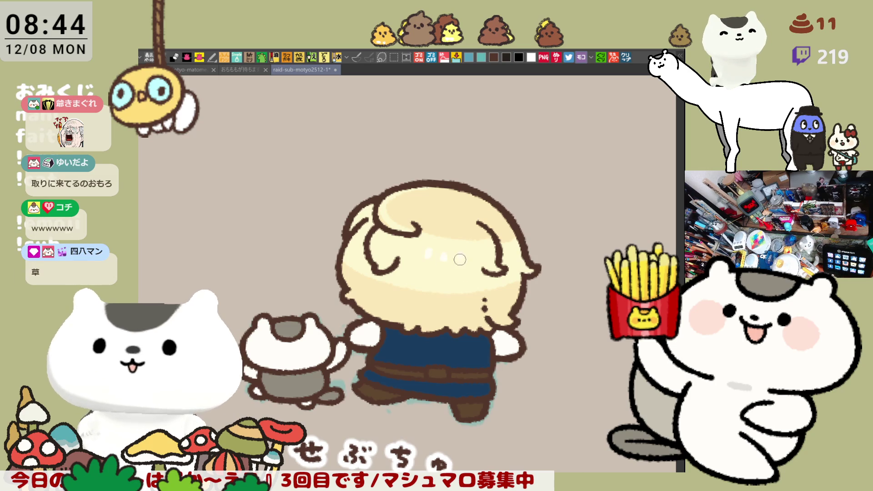
{"action": "left_click", "coordinate": [461, 257]}
{"action": "left_click_drag", "start_coordinate": [468, 339], "coordinate": [459, 280]}
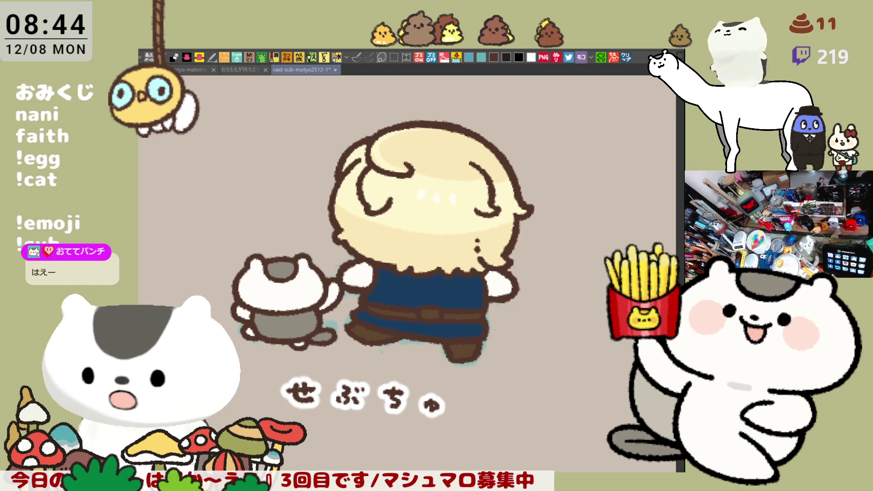
{"action": "left_click_drag", "start_coordinate": [427, 314], "coordinate": [439, 329]}
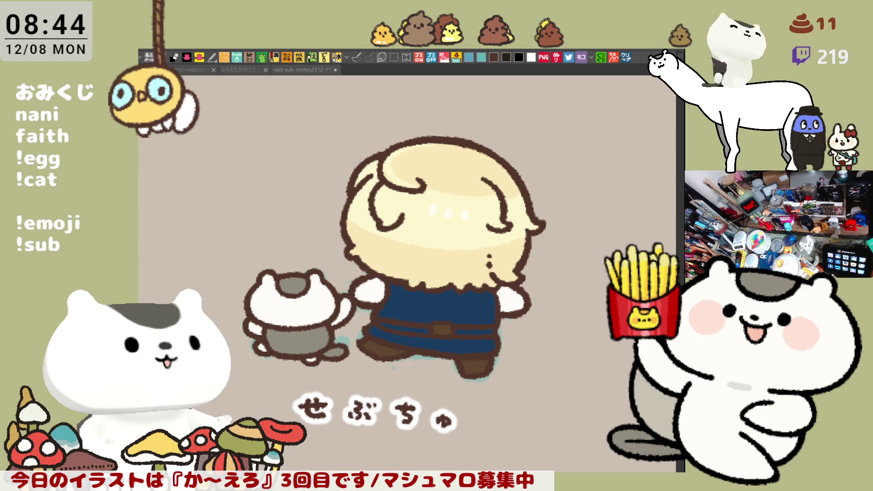
{"action": "left_click_drag", "start_coordinate": [400, 283], "coordinate": [378, 338]}
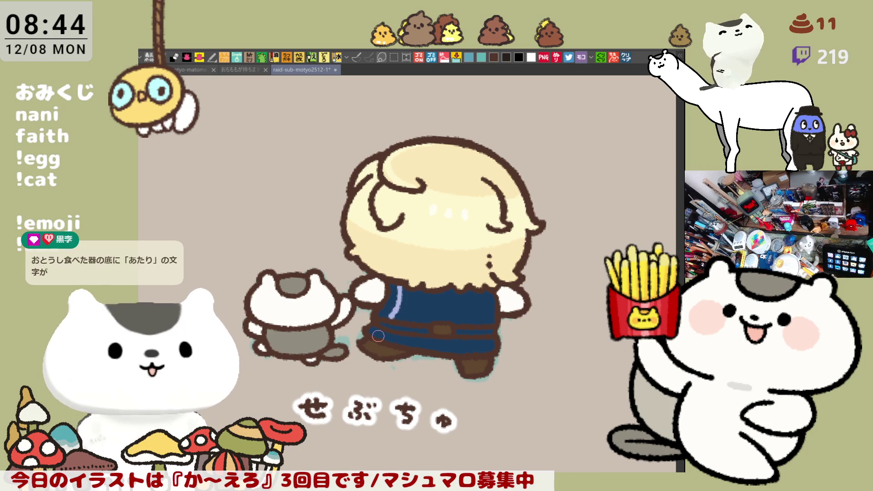
{"action": "scroll", "coordinate": [378, 336], "scroll_direction": "up", "scroll_amount": 5}
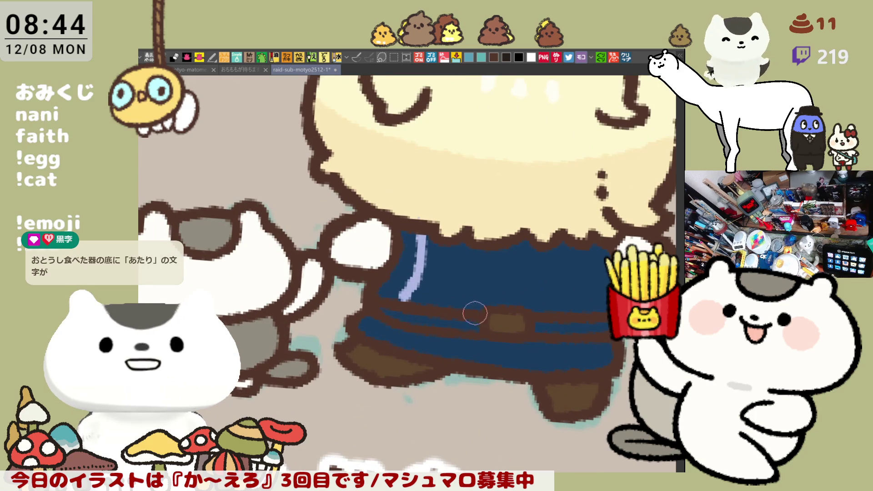
Repaint the first jacket stripe further left and add more light-blue stripes across the jacket.
{"action": "key", "text": "ctrl+z"}
{"action": "left_click_drag", "start_coordinate": [378, 235], "coordinate": [330, 355]}
{"action": "left_click", "coordinate": [336, 345]}
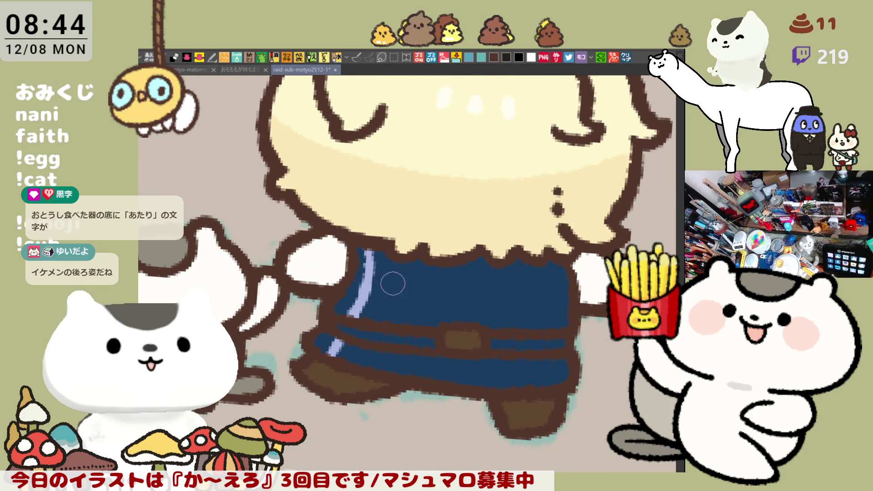
{"action": "left_click_drag", "start_coordinate": [400, 258], "coordinate": [359, 366]}
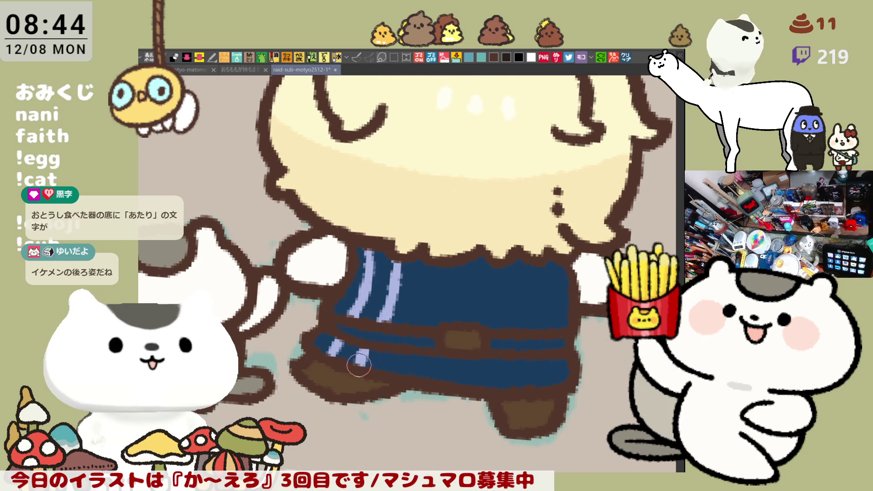
{"action": "left_click_drag", "start_coordinate": [431, 266], "coordinate": [399, 372]}
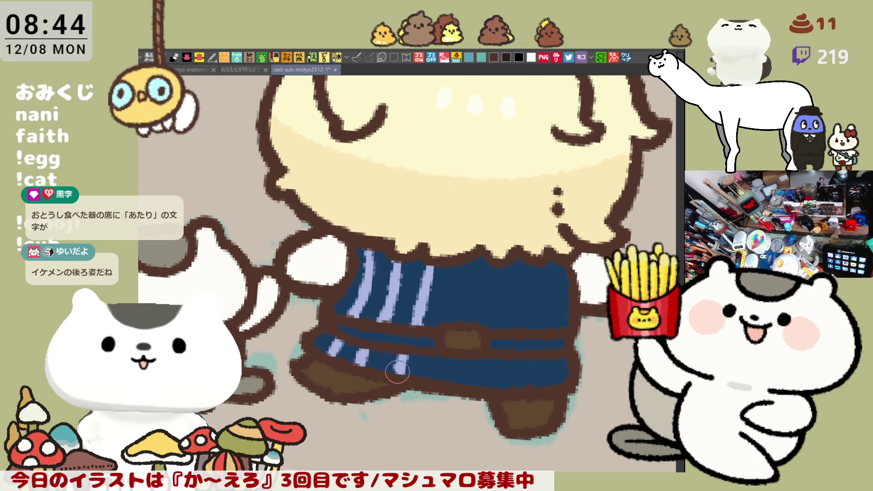
{"action": "left_click_drag", "start_coordinate": [463, 265], "coordinate": [449, 324]}
{"action": "left_click_drag", "start_coordinate": [440, 360], "coordinate": [435, 378]}
{"action": "left_click_drag", "start_coordinate": [494, 260], "coordinate": [480, 321]}
Add light-blue stripes down the right of the jacket and matching ones in the lower band.
{"action": "key", "text": "ctrl+z"}
{"action": "left_click_drag", "start_coordinate": [492, 260], "coordinate": [484, 328]}
{"action": "left_click_drag", "start_coordinate": [476, 357], "coordinate": [470, 381]}
{"action": "left_click_drag", "start_coordinate": [517, 258], "coordinate": [512, 327]}
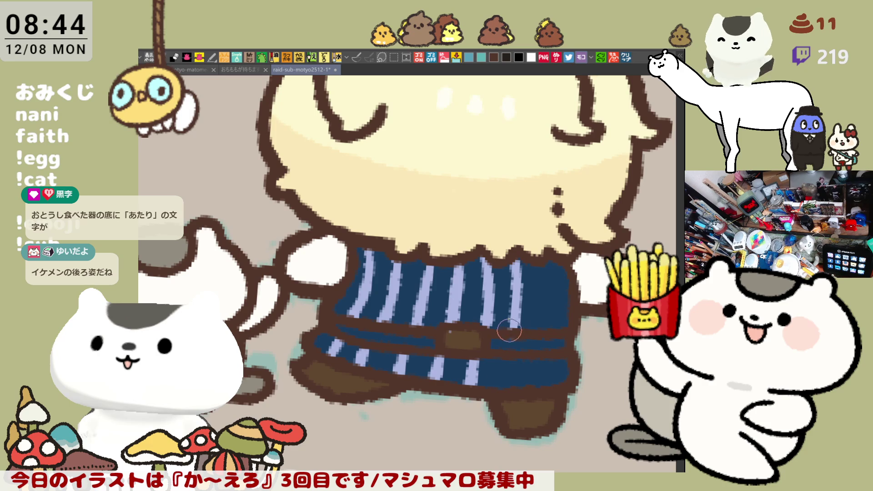
{"action": "left_click_drag", "start_coordinate": [505, 360], "coordinate": [503, 387]}
{"action": "left_click_drag", "start_coordinate": [543, 253], "coordinate": [546, 329]}
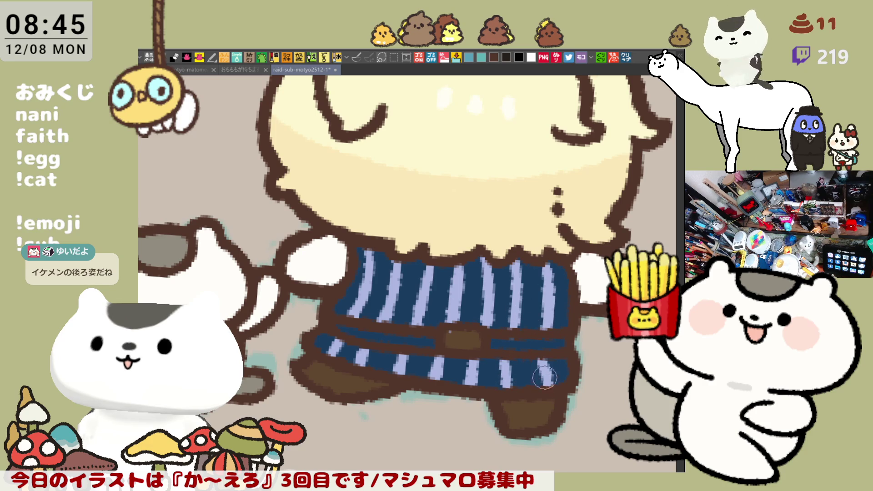
{"action": "key", "text": "ctrl+z"}
{"action": "left_click_drag", "start_coordinate": [509, 386], "coordinate": [514, 363]}
{"action": "left_click_drag", "start_coordinate": [546, 253], "coordinate": [544, 327]}
{"action": "left_click_drag", "start_coordinate": [539, 359], "coordinate": [548, 383]}
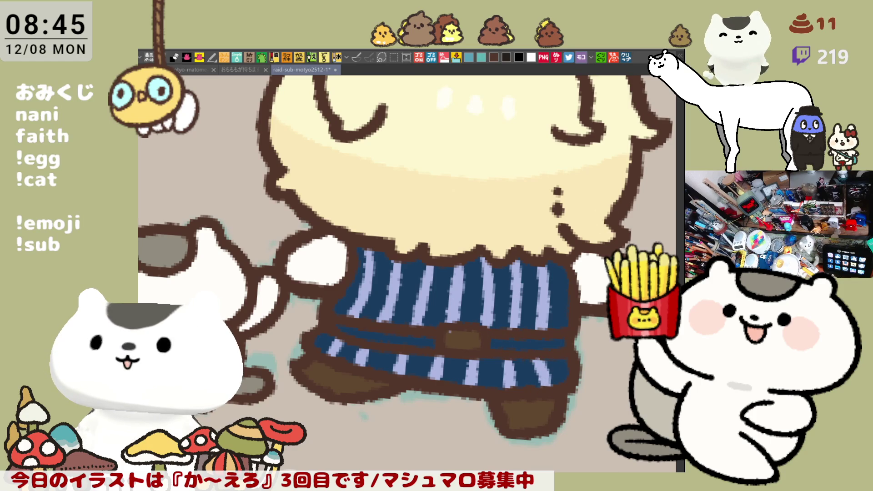
Paint the belt buckle a light blue-grey.
{"action": "mouse_move", "coordinate": [448, 336]}
{"action": "left_mouse_down"}
{"action": "mouse_move", "coordinate": [475, 335]}
{"action": "mouse_move", "coordinate": [455, 343]}
{"action": "mouse_move", "coordinate": [470, 341]}
{"action": "left_mouse_up"}
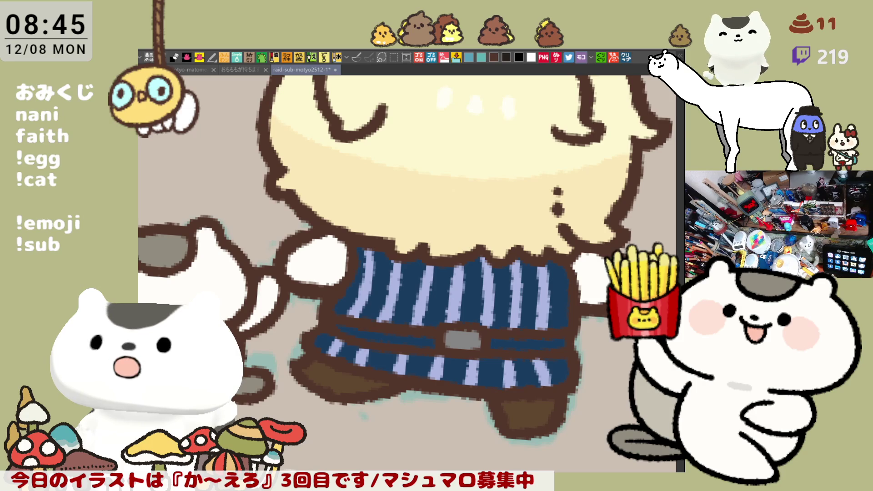
{"action": "left_click_drag", "start_coordinate": [473, 338], "coordinate": [455, 341]}
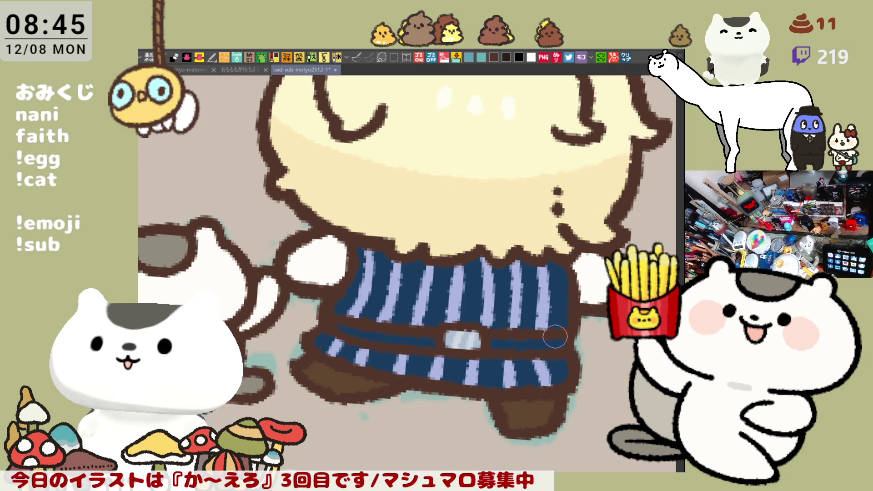
{"action": "scroll", "coordinate": [555, 337], "scroll_direction": "down", "scroll_amount": 5}
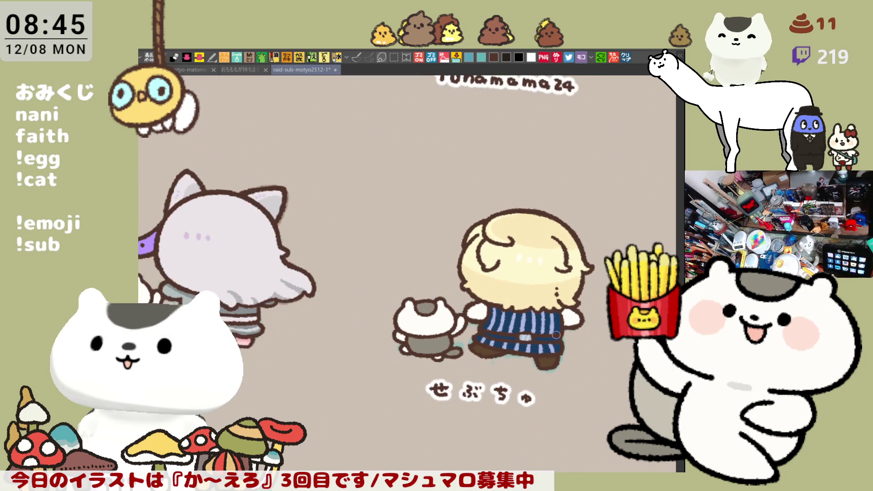
{"action": "scroll", "coordinate": [556, 336], "scroll_direction": "up", "scroll_amount": 5}
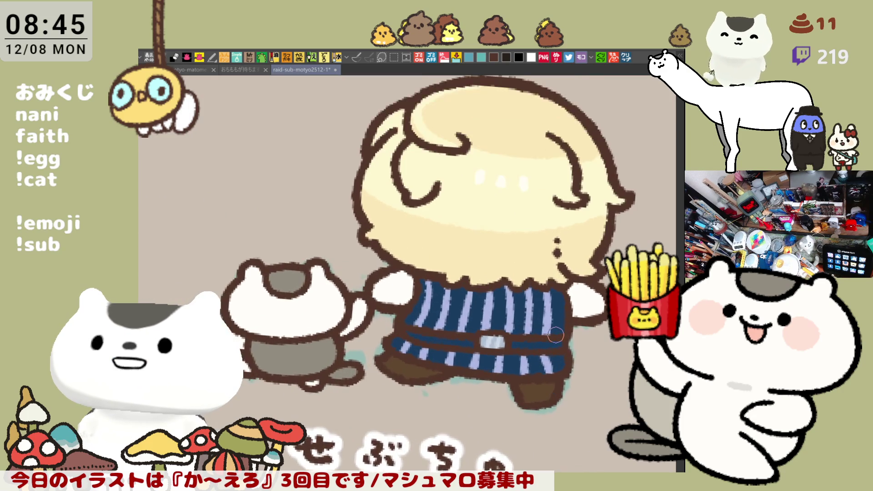
{"action": "scroll", "coordinate": [556, 335], "scroll_direction": "down", "scroll_amount": 2}
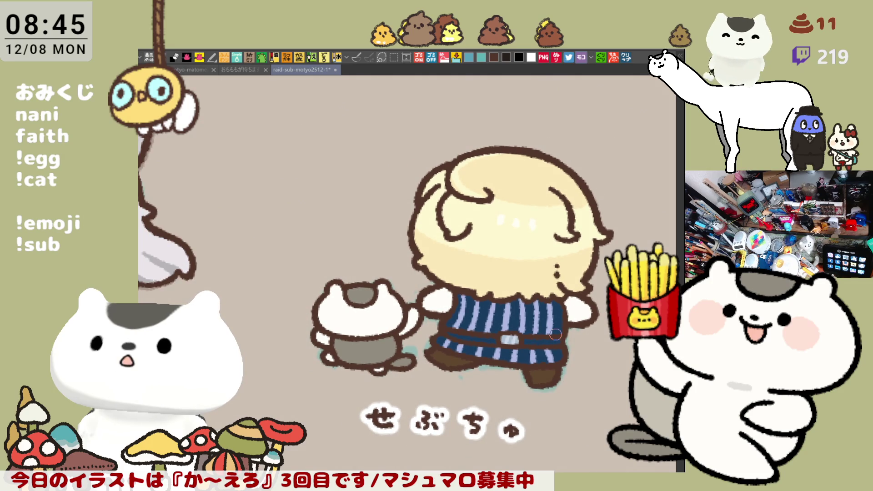
{"action": "scroll", "coordinate": [556, 336], "scroll_direction": "up", "scroll_amount": 3}
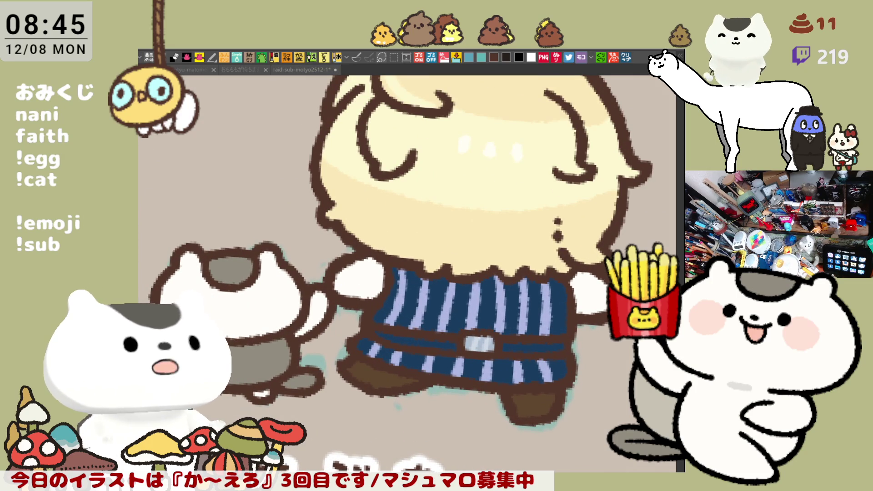
{"action": "left_click_drag", "start_coordinate": [355, 363], "coordinate": [400, 385]}
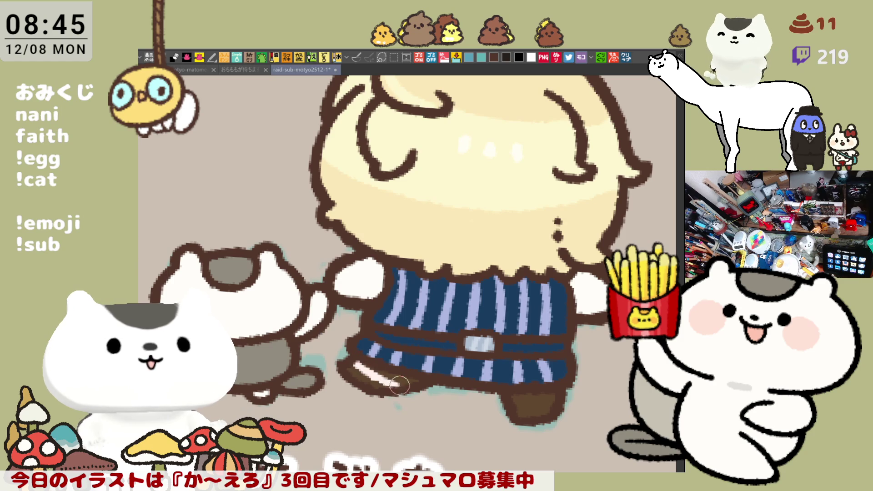
{"action": "left_click_drag", "start_coordinate": [357, 364], "coordinate": [404, 388]}
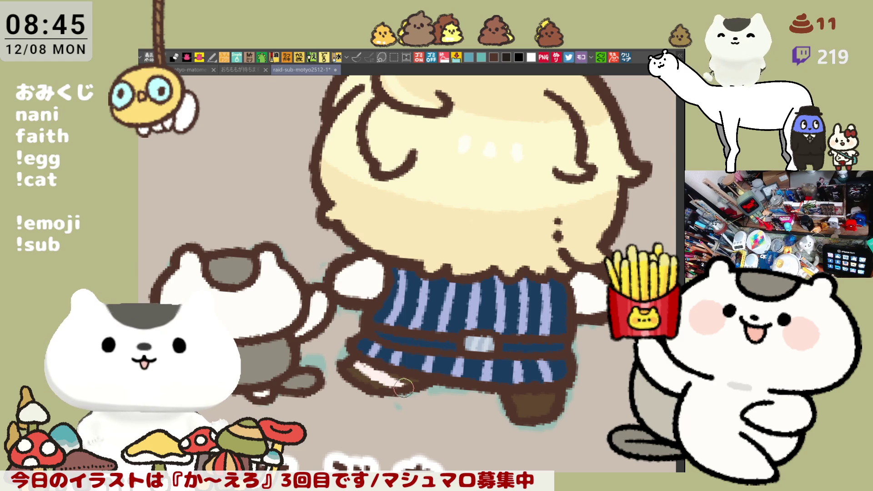
{"action": "mouse_move", "coordinate": [528, 406]}
{"action": "left_mouse_down"}
{"action": "mouse_move", "coordinate": [505, 401]}
{"action": "mouse_move", "coordinate": [559, 401]}
{"action": "left_mouse_up"}
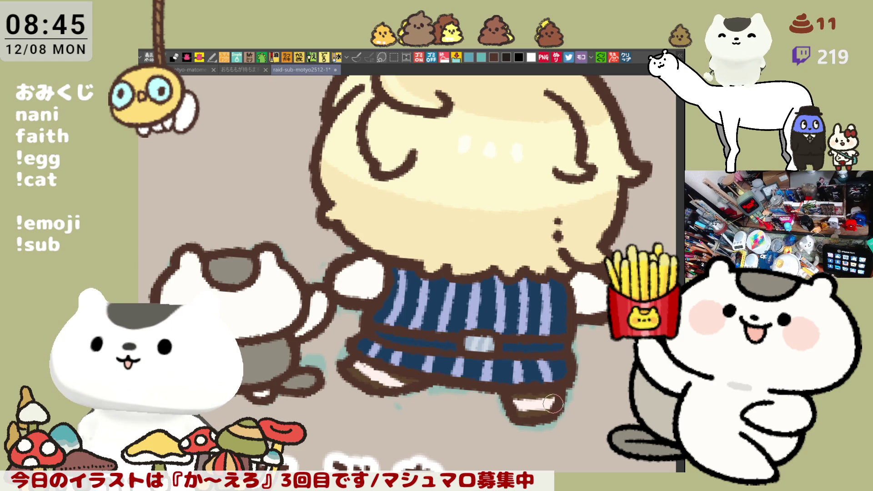
{"action": "key", "text": "ctrl+z"}
{"action": "key", "text": "ctrl+z"}
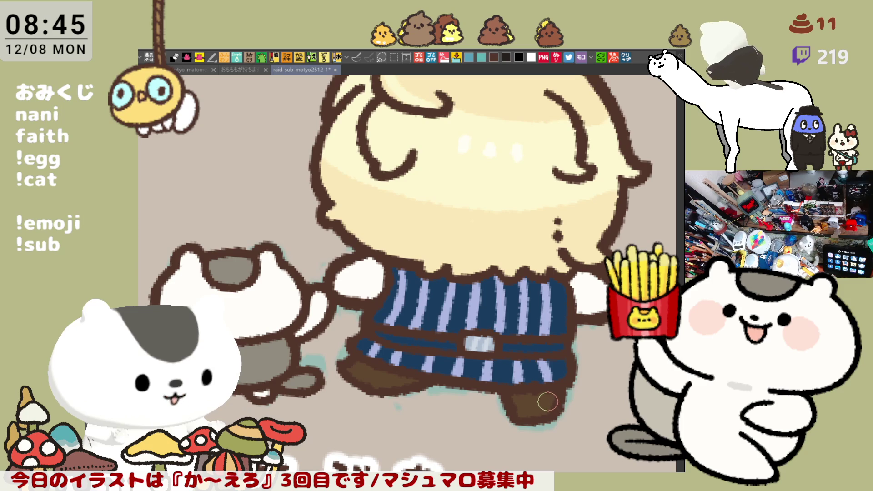
{"action": "scroll", "coordinate": [539, 403], "scroll_direction": "down", "scroll_amount": 5}
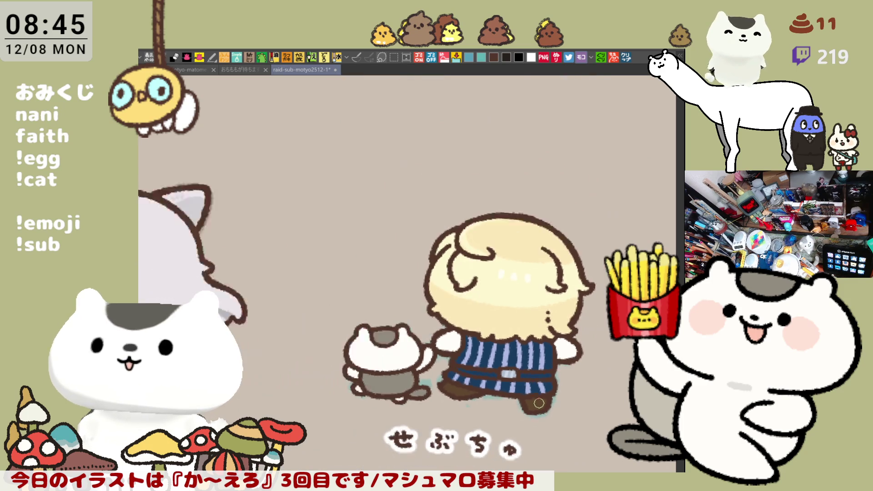
{"action": "left_click_drag", "start_coordinate": [539, 403], "coordinate": [366, 377]}
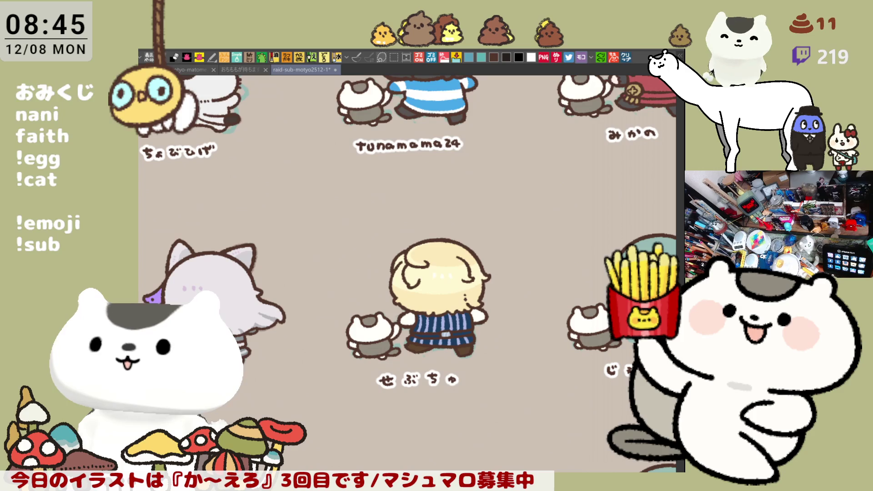
{"action": "key", "text": "m"}
{"action": "mouse_move", "coordinate": [522, 394]}
{"action": "left_mouse_down"}
{"action": "mouse_move", "coordinate": [374, 211]}
{"action": "mouse_move", "coordinate": [315, 197]}
{"action": "left_mouse_up"}
{"action": "key", "text": "ctrl+d"}
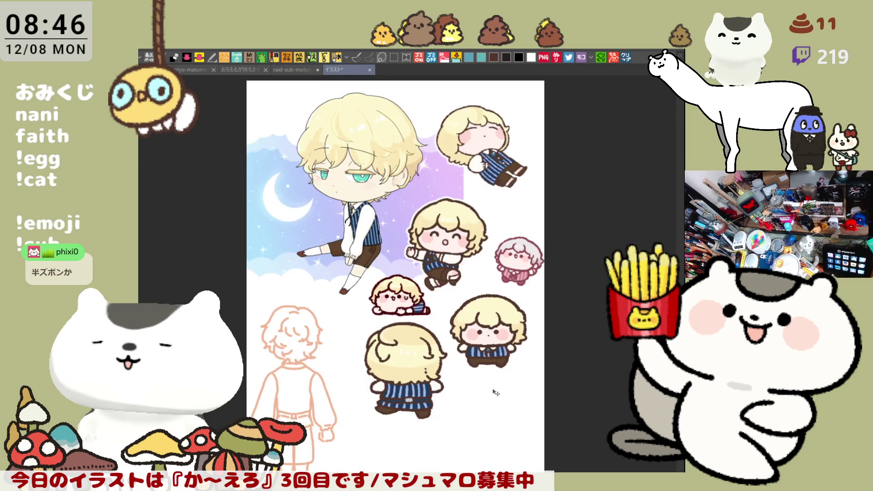
Zoom and pan around the reference sheet to inspect the blonde chibi's legs and vest.
{"action": "scroll", "coordinate": [417, 338], "scroll_direction": "up", "scroll_amount": 5}
{"action": "left_click_drag", "start_coordinate": [300, 195], "coordinate": [395, 272]}
{"action": "scroll", "coordinate": [277, 332], "scroll_direction": "down", "scroll_amount": 3}
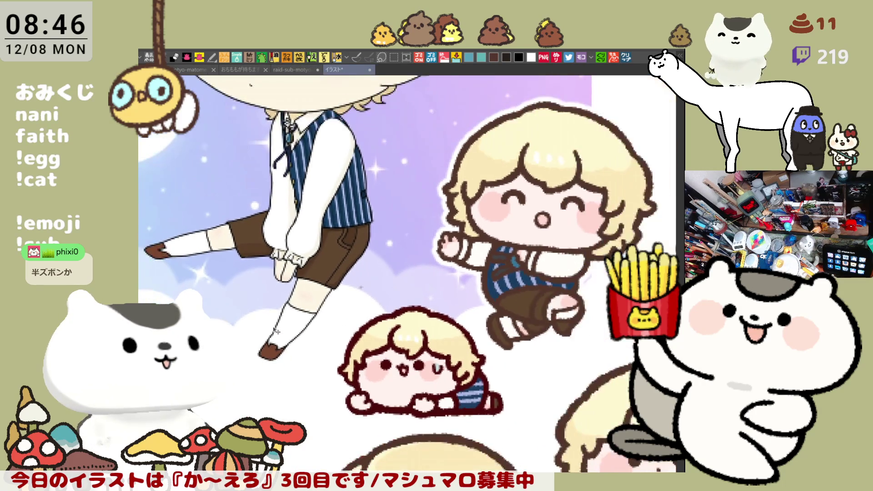
{"action": "mouse_move", "coordinate": [444, 399]}
{"action": "left_mouse_down"}
{"action": "mouse_move", "coordinate": [418, 277]}
{"action": "mouse_move", "coordinate": [438, 420]}
{"action": "mouse_move", "coordinate": [471, 328]}
{"action": "mouse_move", "coordinate": [436, 287]}
{"action": "mouse_move", "coordinate": [553, 356]}
{"action": "mouse_move", "coordinate": [470, 312]}
{"action": "mouse_move", "coordinate": [530, 296]}
{"action": "left_mouse_up"}
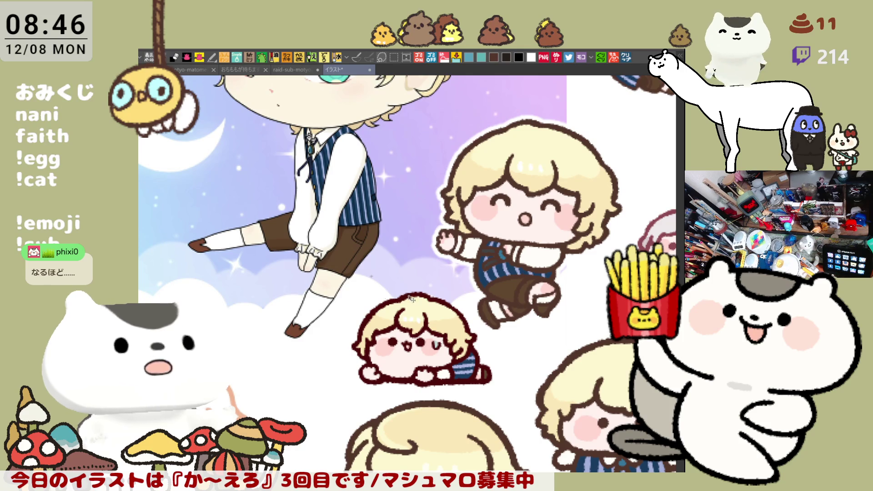
{"action": "scroll", "coordinate": [410, 297], "scroll_direction": "down", "scroll_amount": 5}
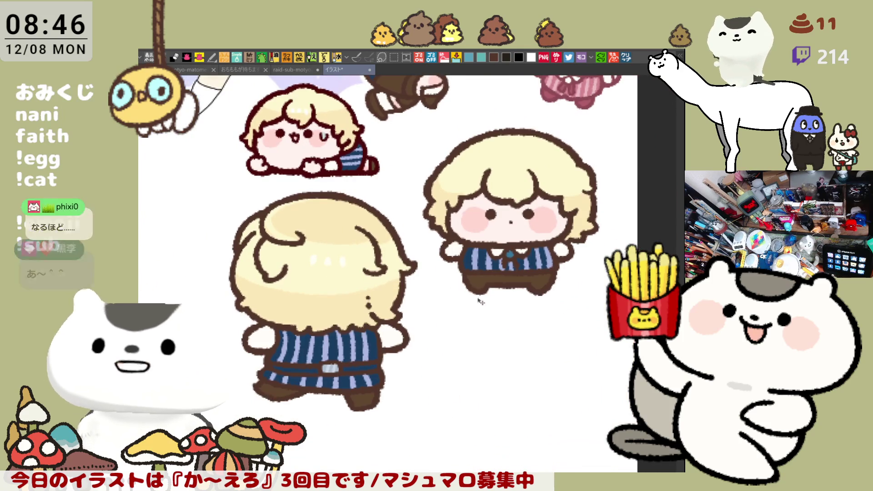
{"action": "scroll", "coordinate": [473, 295], "scroll_direction": "up", "scroll_amount": 3}
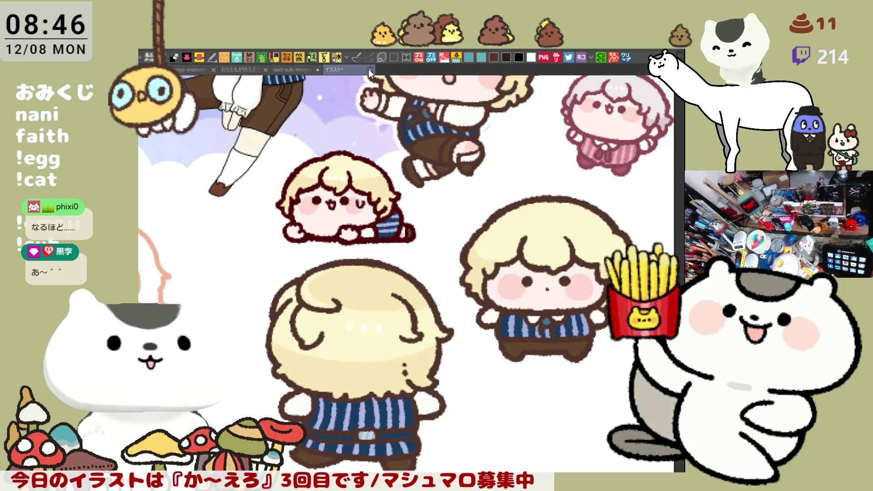
Close the reference document, clear the selection, and pan to show more of the chibi grid.
{"action": "key", "text": "ctrl+w"}
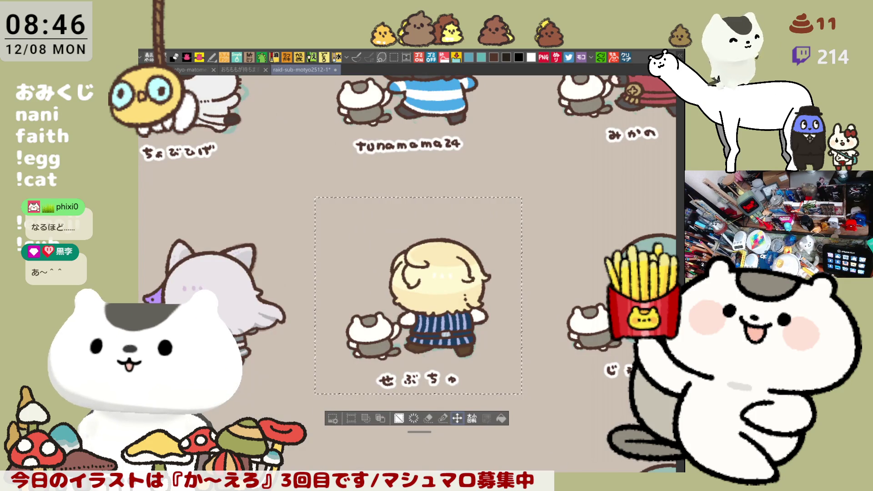
{"action": "key", "text": "ctrl+d"}
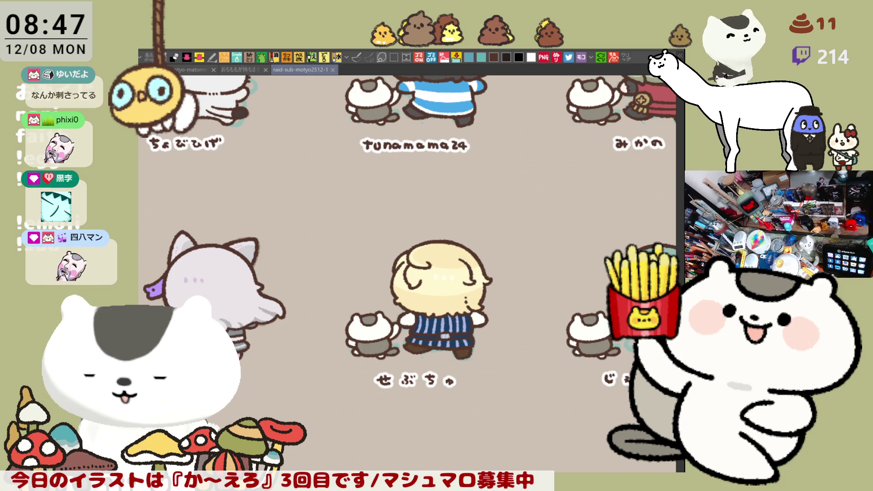
{"action": "mouse_move", "coordinate": [555, 354]}
{"action": "left_mouse_down"}
{"action": "mouse_move", "coordinate": [479, 302]}
{"action": "mouse_move", "coordinate": [248, 265]}
{"action": "left_mouse_up"}
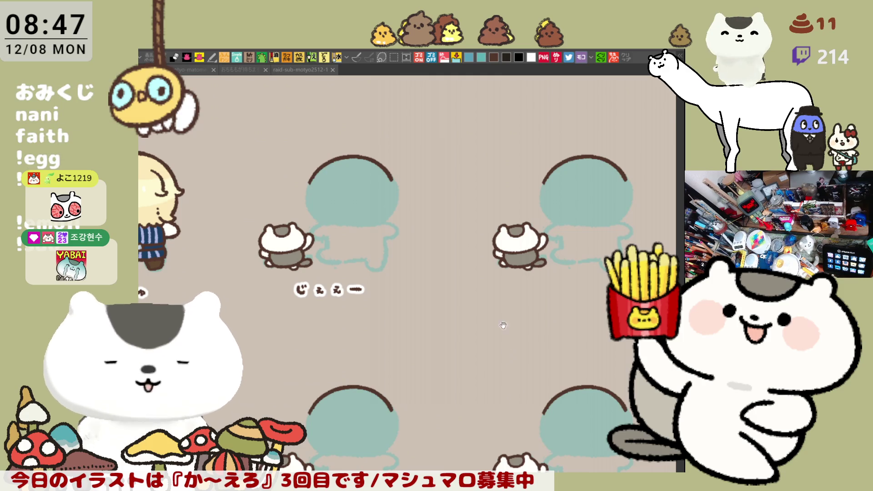
{"action": "left_click_drag", "start_coordinate": [503, 325], "coordinate": [392, 343]}
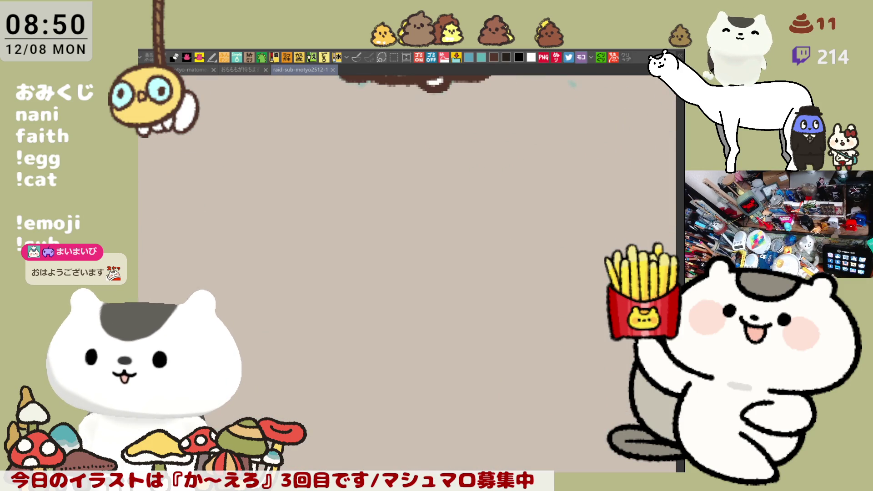
Hand-letter the viewer's name beneath the cat, redrawing letters and dotting the i.
{"action": "scroll", "coordinate": [439, 125], "scroll_direction": "up", "scroll_amount": 3}
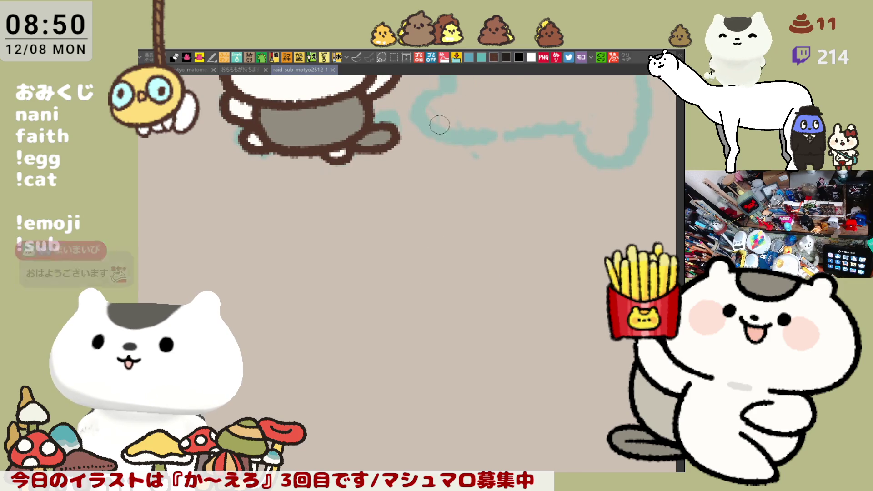
{"action": "left_click_drag", "start_coordinate": [341, 219], "coordinate": [341, 251]}
{"action": "key", "text": "ctrl+z"}
{"action": "mouse_move", "coordinate": [342, 218]}
{"action": "left_mouse_down"}
{"action": "mouse_move", "coordinate": [341, 253]}
{"action": "mouse_move", "coordinate": [345, 239]}
{"action": "mouse_move", "coordinate": [465, 246]}
{"action": "left_mouse_up"}
{"action": "left_click", "coordinate": [412, 217]}
{"action": "left_click", "coordinate": [463, 219]}
{"action": "key", "text": "ctrl+z"}
{"action": "key", "text": "ctrl+z"}
{"action": "left_click", "coordinate": [463, 220]}
{"action": "mouse_move", "coordinate": [496, 213]}
{"action": "left_mouse_down"}
{"action": "mouse_move", "coordinate": [479, 246]}
{"action": "mouse_move", "coordinate": [495, 232]}
{"action": "left_mouse_up"}
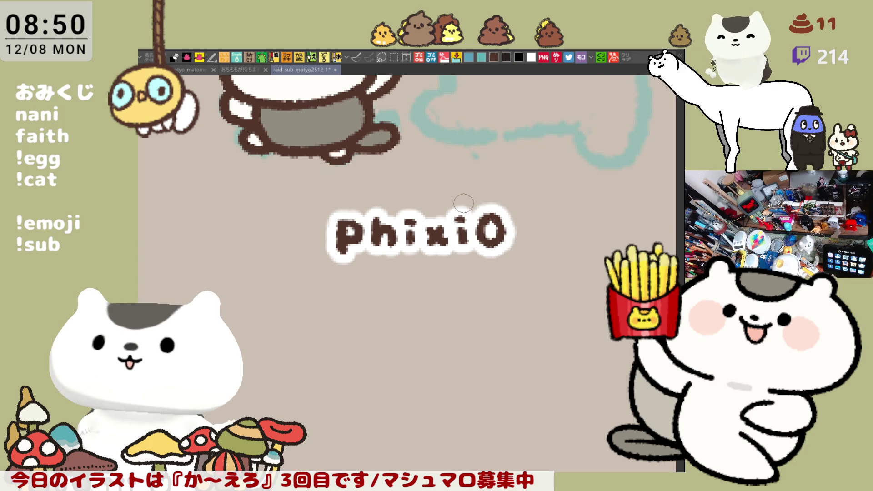
{"action": "key", "text": "ctrl+z"}
{"action": "mouse_move", "coordinate": [494, 214]}
{"action": "left_mouse_down"}
{"action": "mouse_move", "coordinate": [480, 227]}
{"action": "mouse_move", "coordinate": [495, 214]}
{"action": "mouse_move", "coordinate": [485, 253]}
{"action": "mouse_move", "coordinate": [496, 213]}
{"action": "left_mouse_up"}
{"action": "key", "text": "ctrl+z"}
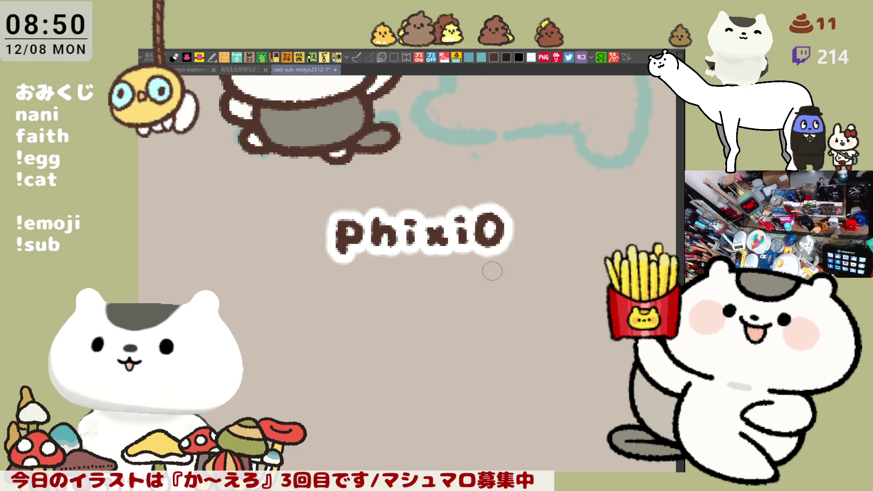
{"action": "scroll", "coordinate": [489, 287], "scroll_direction": "down", "scroll_amount": 10}
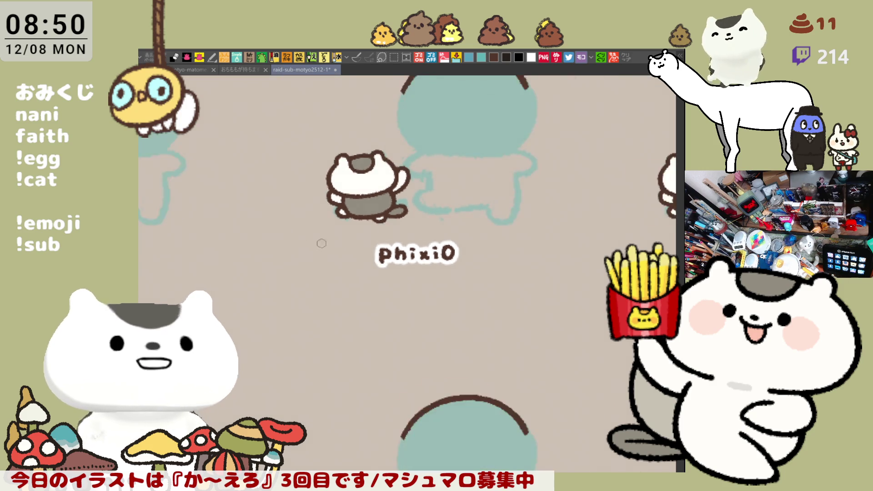
Zoom out, pan across the grid, and zoom in on the next blank teal silhouette.
{"action": "scroll", "coordinate": [269, 221], "scroll_direction": "down", "scroll_amount": 2}
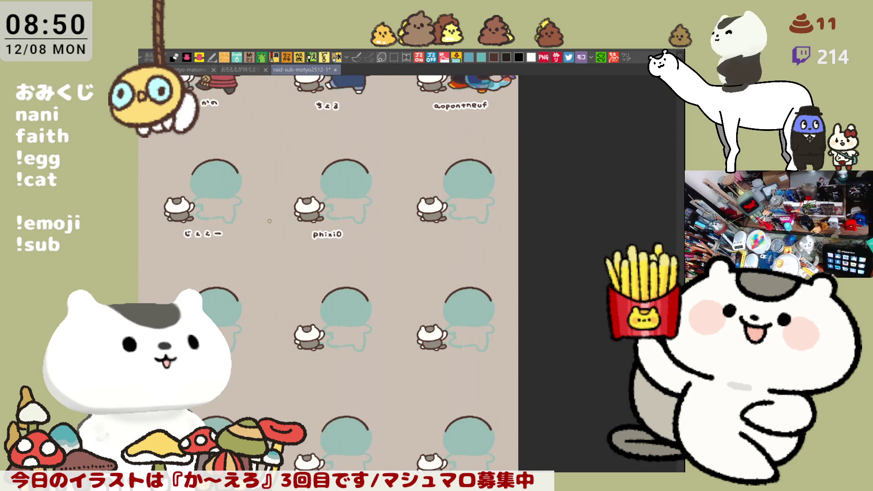
{"action": "mouse_move", "coordinate": [284, 249]}
{"action": "left_mouse_down"}
{"action": "mouse_move", "coordinate": [448, 251]}
{"action": "mouse_move", "coordinate": [478, 266]}
{"action": "mouse_move", "coordinate": [498, 299]}
{"action": "left_mouse_up"}
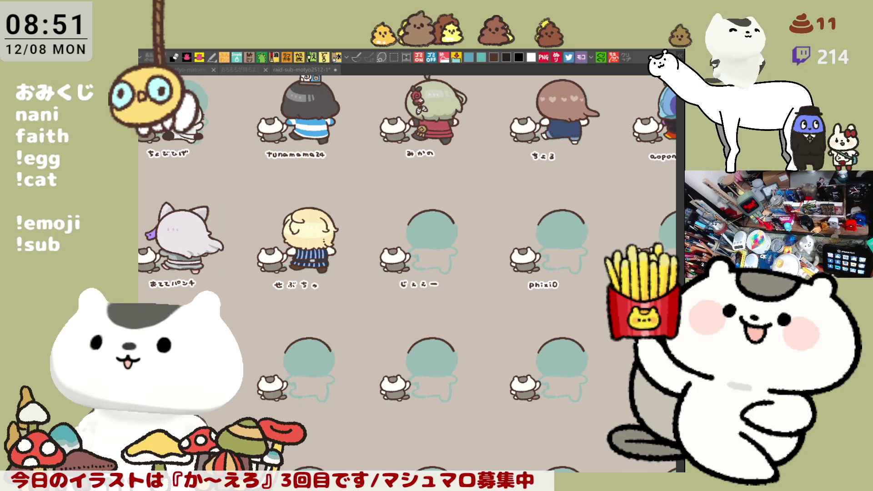
{"action": "scroll", "coordinate": [457, 336], "scroll_direction": "up", "scroll_amount": 3}
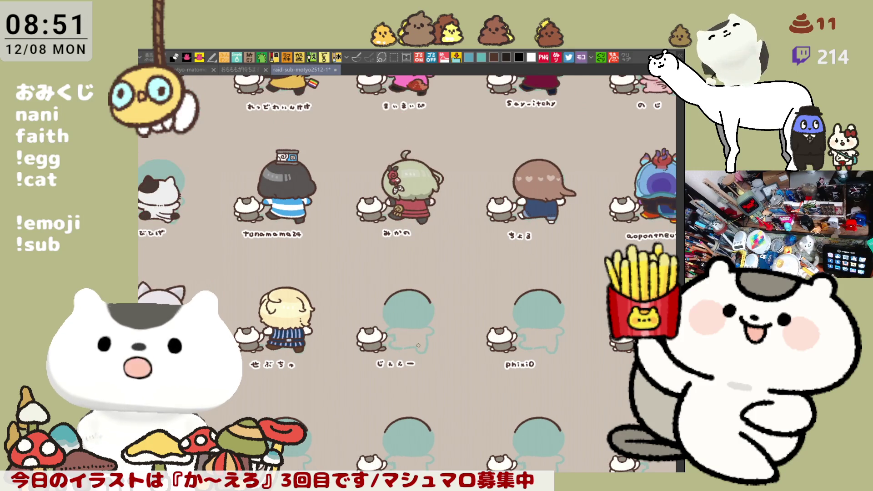
{"action": "scroll", "coordinate": [418, 345], "scroll_direction": "up", "scroll_amount": 5}
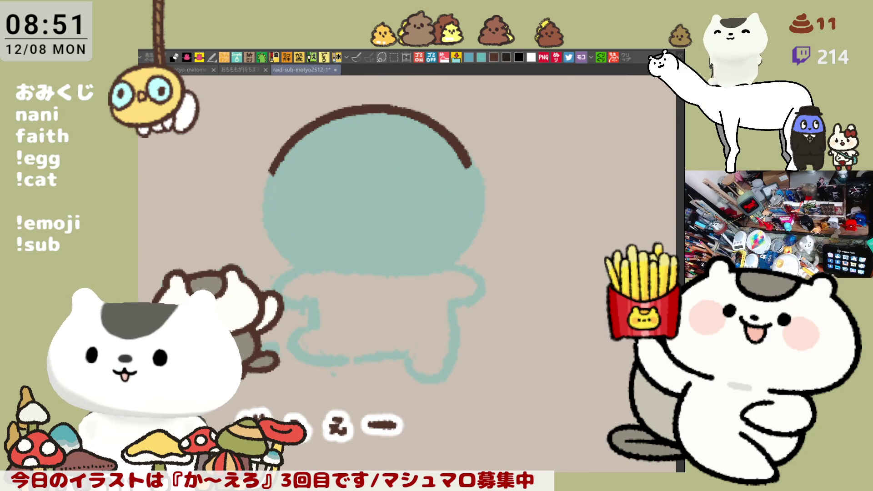
Try an ear arc and several right-ear strokes above the teal head, undoing each.
{"action": "scroll", "coordinate": [510, 377], "scroll_direction": "up", "scroll_amount": 5}
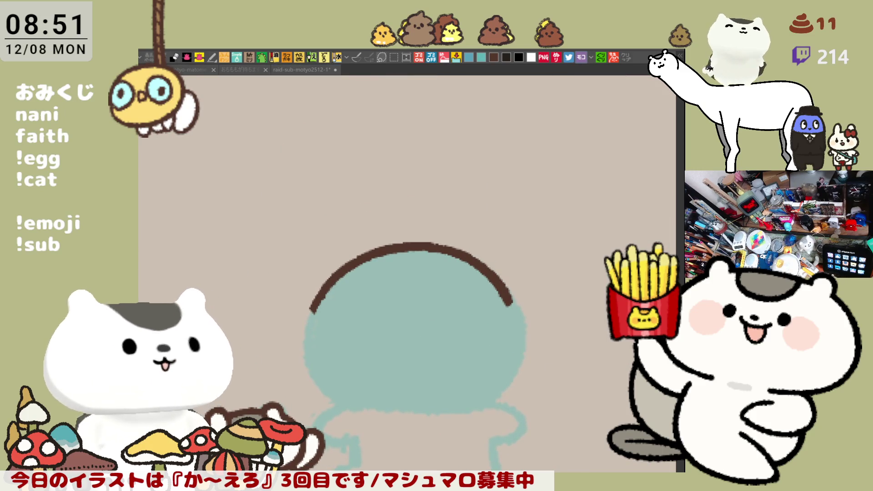
{"action": "mouse_move", "coordinate": [312, 297]}
{"action": "left_mouse_down"}
{"action": "mouse_move", "coordinate": [319, 236]}
{"action": "mouse_move", "coordinate": [364, 244]}
{"action": "mouse_move", "coordinate": [324, 232]}
{"action": "mouse_move", "coordinate": [378, 251]}
{"action": "left_mouse_up"}
{"action": "key", "text": "ctrl+z"}
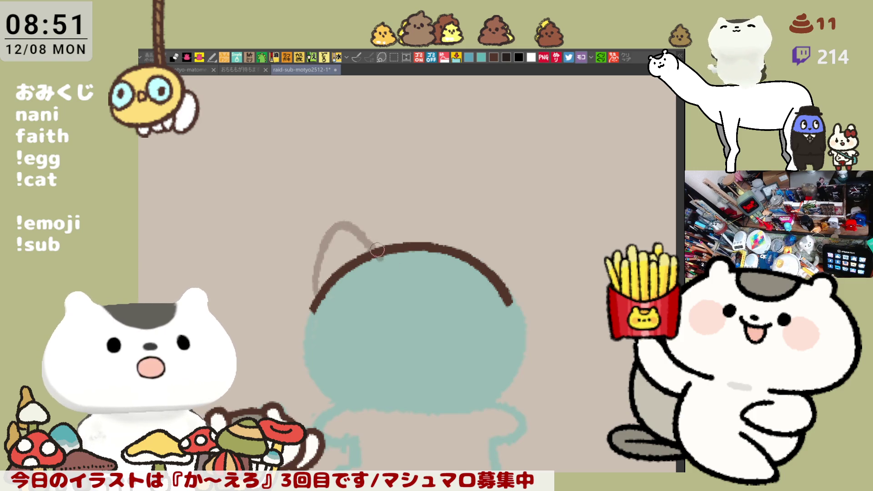
{"action": "left_click_drag", "start_coordinate": [493, 250], "coordinate": [523, 255]}
{"action": "key", "text": "ctrl+z"}
{"action": "mouse_move", "coordinate": [461, 250]}
{"action": "left_mouse_down"}
{"action": "mouse_move", "coordinate": [516, 234]}
{"action": "mouse_move", "coordinate": [527, 280]}
{"action": "left_mouse_up"}
{"action": "key", "text": "ctrl+z"}
{"action": "left_click_drag", "start_coordinate": [455, 254], "coordinate": [503, 296]}
{"action": "key", "text": "ctrl+z"}
Settle the right ear's outline running over the top of the head.
{"action": "mouse_move", "coordinate": [458, 249]}
{"action": "left_mouse_down"}
{"action": "mouse_move", "coordinate": [473, 244]}
{"action": "mouse_move", "coordinate": [505, 299]}
{"action": "left_mouse_up"}
{"action": "left_click_drag", "start_coordinate": [492, 235], "coordinate": [520, 259]}
{"action": "key", "text": "ctrl+z"}
{"action": "mouse_move", "coordinate": [455, 249]}
{"action": "left_mouse_down"}
{"action": "mouse_move", "coordinate": [516, 240]}
{"action": "mouse_move", "coordinate": [504, 296]}
{"action": "left_mouse_up"}
{"action": "key", "text": "ctrl+z"}
{"action": "left_click_drag", "start_coordinate": [457, 246], "coordinate": [506, 296]}
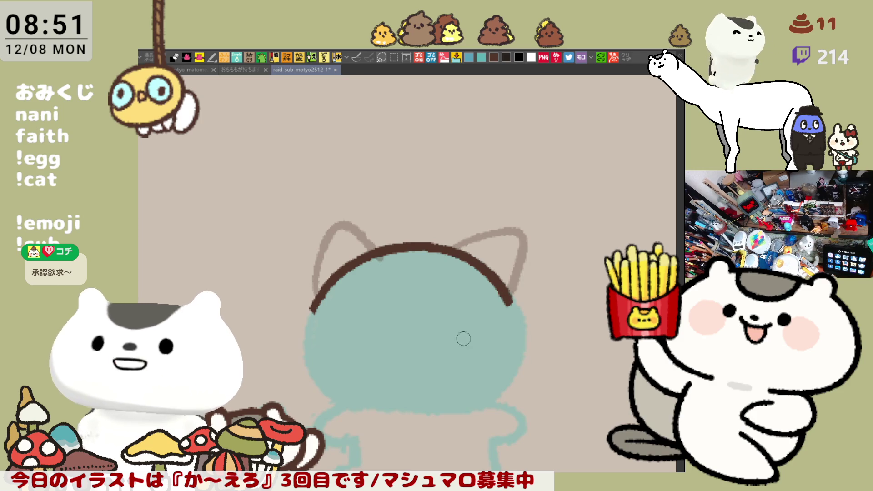
Try lines down the head's right side ending in hooks, then undo them.
{"action": "left_click_drag", "start_coordinate": [464, 339], "coordinate": [455, 283]}
{"action": "left_click_drag", "start_coordinate": [497, 236], "coordinate": [509, 302]}
{"action": "key", "text": "ctrl+z"}
{"action": "mouse_move", "coordinate": [501, 246]}
{"action": "left_mouse_down"}
{"action": "mouse_move", "coordinate": [512, 288]}
{"action": "mouse_move", "coordinate": [536, 294]}
{"action": "left_mouse_up"}
{"action": "key", "text": "ctrl+z"}
{"action": "mouse_move", "coordinate": [501, 248]}
{"action": "left_mouse_down"}
{"action": "mouse_move", "coordinate": [509, 313]}
{"action": "mouse_move", "coordinate": [530, 320]}
{"action": "left_mouse_up"}
{"action": "key", "text": "ctrl+z"}
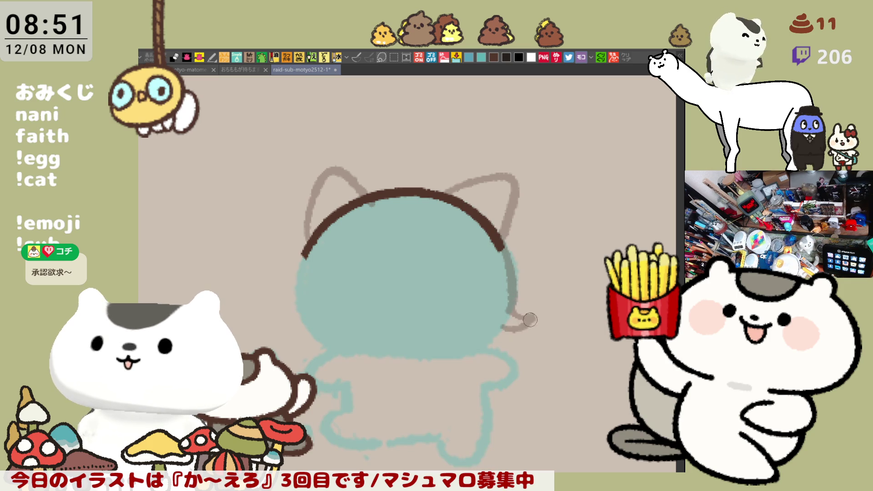
{"action": "key", "text": "ctrl+z"}
{"action": "key", "text": "ctrl+z"}
{"action": "key", "text": "ctrl+z"}
Draw a single plain stroke along the head's right edge.
{"action": "left_click_drag", "start_coordinate": [500, 245], "coordinate": [518, 284]}
{"action": "left_click_drag", "start_coordinate": [519, 284], "coordinate": [539, 291]}
{"action": "key", "text": "ctrl+z"}
{"action": "key", "text": "ctrl+z"}
{"action": "left_click_drag", "start_coordinate": [500, 248], "coordinate": [519, 305]}
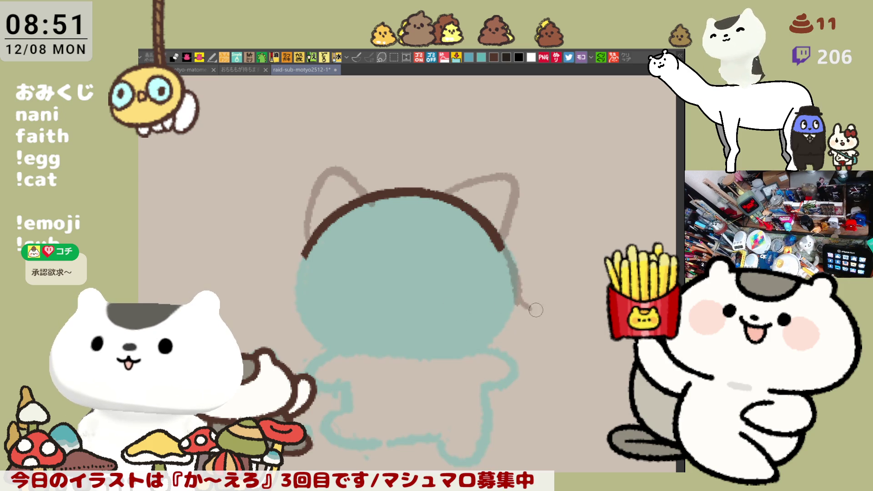
{"action": "key", "text": "ctrl+z"}
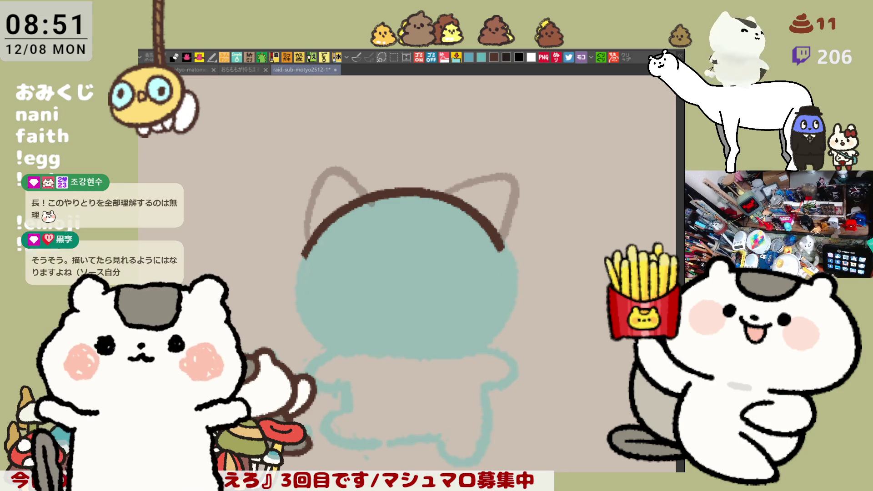
{"action": "key", "text": "ctrl+z"}
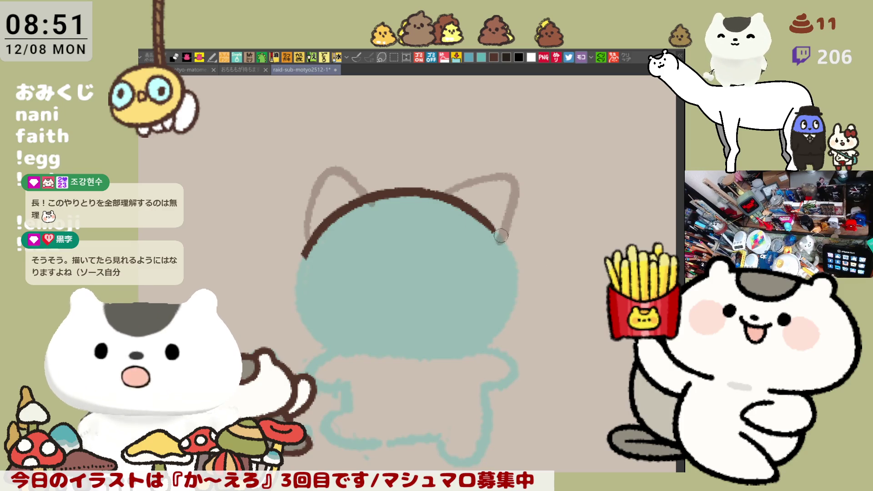
{"action": "left_click_drag", "start_coordinate": [495, 231], "coordinate": [515, 294]}
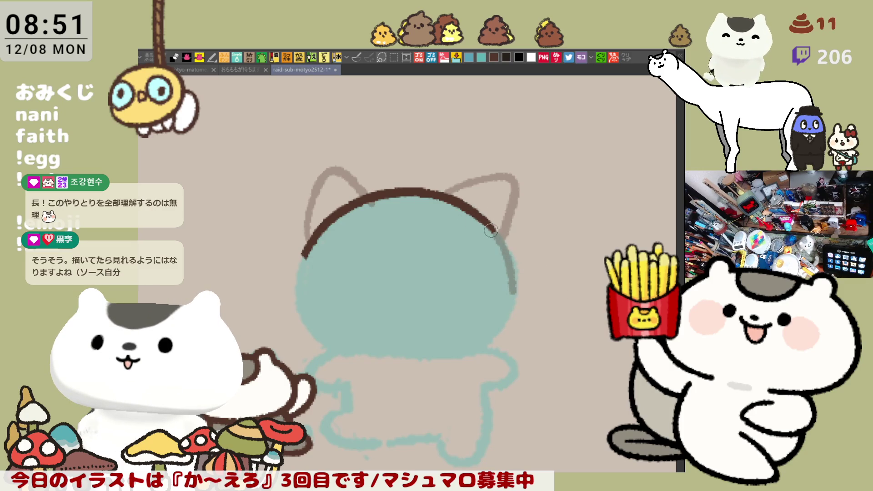
Rework the left ear's pointed tip, ending with a stroke from its tip down to the head.
{"action": "left_click_drag", "start_coordinate": [334, 181], "coordinate": [361, 193]}
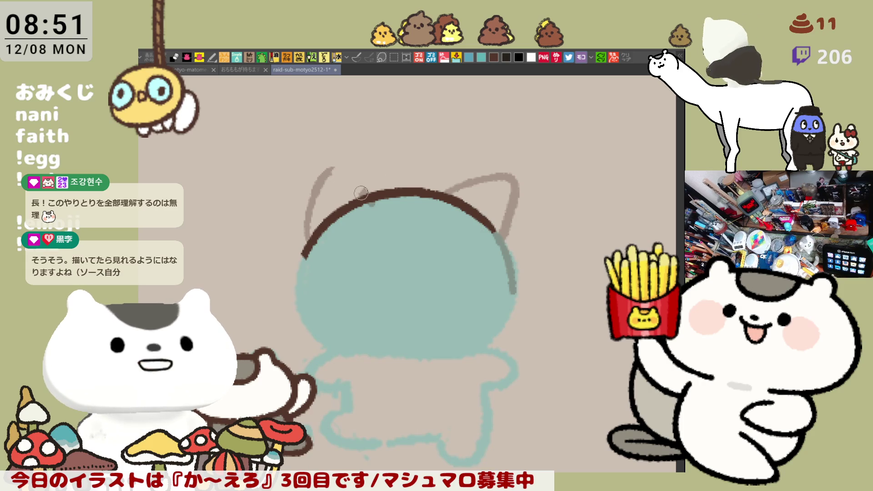
{"action": "left_click_drag", "start_coordinate": [336, 161], "coordinate": [369, 198]}
{"action": "key", "text": "ctrl+z"}
{"action": "mouse_move", "coordinate": [321, 179]}
{"action": "left_mouse_down"}
{"action": "mouse_move", "coordinate": [348, 153]}
{"action": "mouse_move", "coordinate": [377, 200]}
{"action": "mouse_move", "coordinate": [334, 166]}
{"action": "mouse_move", "coordinate": [381, 203]}
{"action": "left_mouse_up"}
{"action": "key", "text": "ctrl+z"}
{"action": "key", "text": "ctrl+z"}
{"action": "left_click_drag", "start_coordinate": [339, 163], "coordinate": [376, 197]}
{"action": "key", "text": "ctrl+z"}
{"action": "left_click_drag", "start_coordinate": [321, 182], "coordinate": [334, 170]}
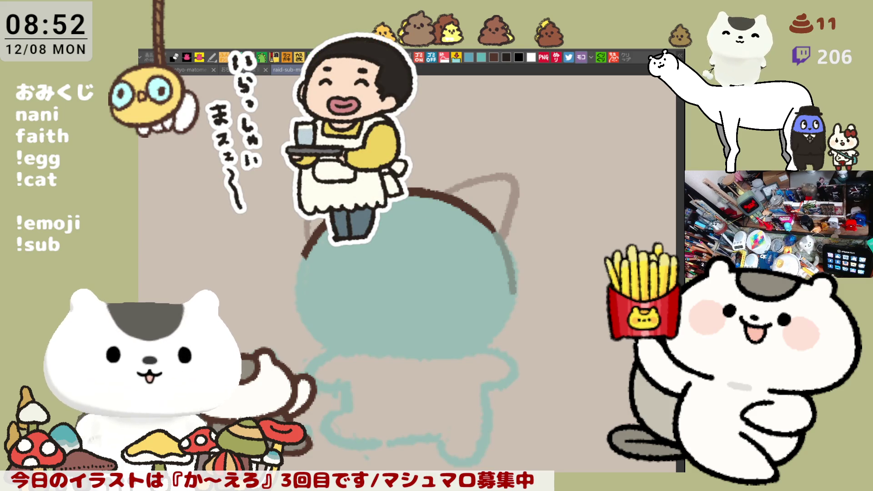
{"action": "left_click_drag", "start_coordinate": [335, 166], "coordinate": [375, 195]}
{"action": "key", "text": "ctrl+z"}
{"action": "left_click_drag", "start_coordinate": [335, 168], "coordinate": [377, 200]}
{"action": "key", "text": "ctrl+z"}
{"action": "mouse_move", "coordinate": [334, 168]}
{"action": "left_mouse_down"}
{"action": "mouse_move", "coordinate": [361, 172]}
{"action": "mouse_move", "coordinate": [373, 198]}
{"action": "left_mouse_up"}
Draw the brown outline down the head's left side, keeping the curled extension underneath.
{"action": "scroll", "coordinate": [419, 248], "scroll_direction": "down", "scroll_amount": 1}
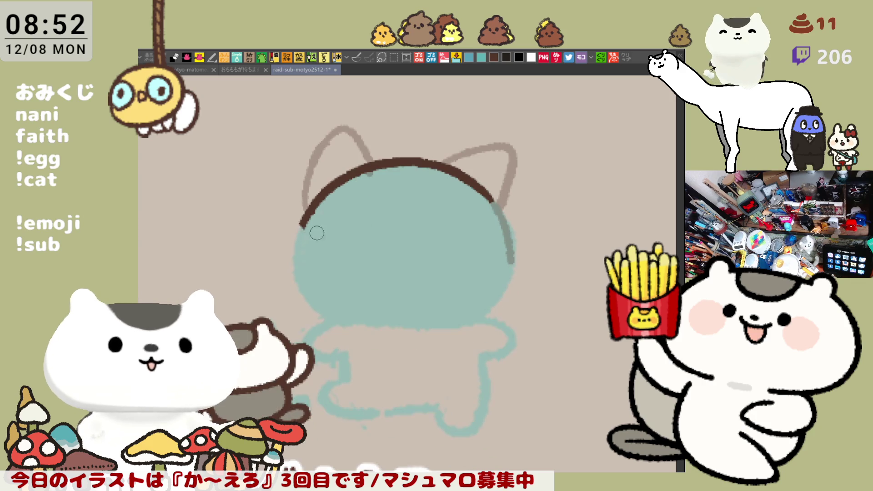
{"action": "left_click_drag", "start_coordinate": [300, 226], "coordinate": [347, 298]}
{"action": "key", "text": "ctrl+z"}
{"action": "mouse_move", "coordinate": [300, 226]}
{"action": "left_mouse_down"}
{"action": "mouse_move", "coordinate": [353, 301]}
{"action": "mouse_move", "coordinate": [401, 311]}
{"action": "left_mouse_up"}
{"action": "key", "text": "ctrl+z"}
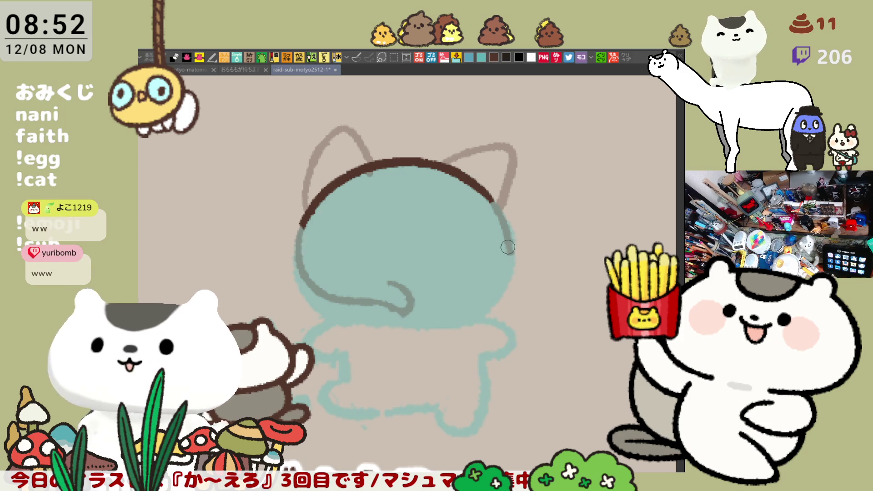
Sweep two curved strokes out from the head's right side and draw one down its lower-left edge.
{"action": "left_click_drag", "start_coordinate": [508, 247], "coordinate": [555, 270]}
{"action": "left_click_drag", "start_coordinate": [504, 282], "coordinate": [556, 287]}
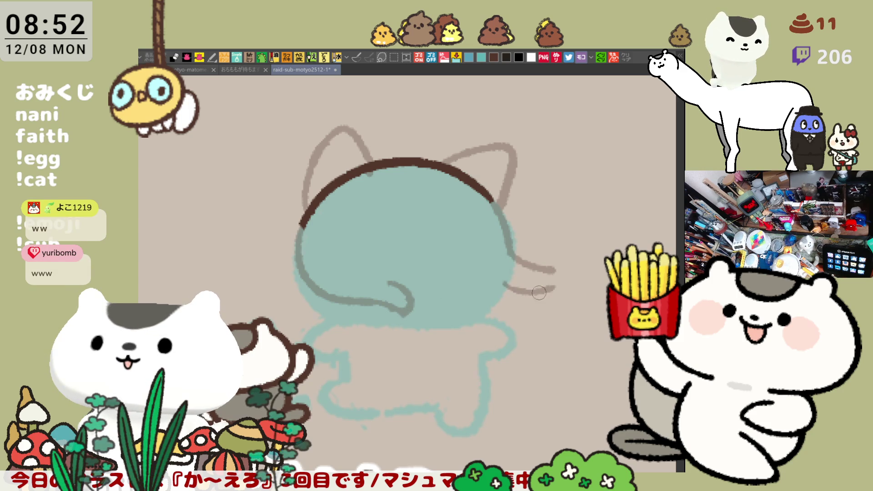
{"action": "key", "text": "ctrl+z"}
{"action": "left_click_drag", "start_coordinate": [494, 273], "coordinate": [563, 275]}
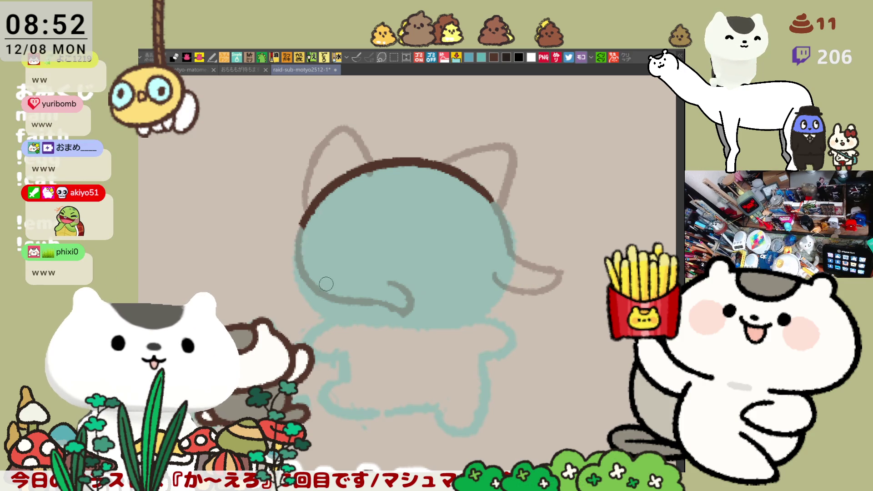
{"action": "left_click_drag", "start_coordinate": [301, 262], "coordinate": [343, 329]}
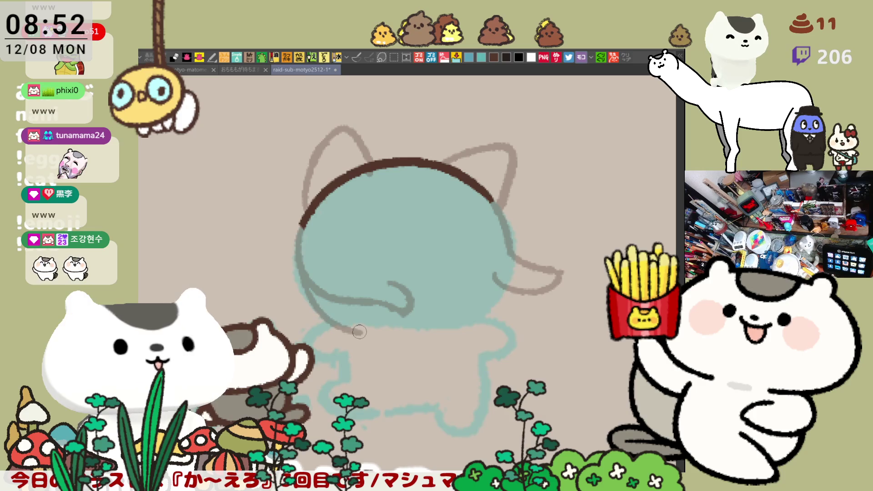
Sketch the line along the head's lower left, redrawing it after several undone attempts.
{"action": "left_click_drag", "start_coordinate": [348, 327], "coordinate": [405, 343]}
{"action": "key", "text": "ctrl+z"}
{"action": "mouse_move", "coordinate": [353, 319]}
{"action": "left_mouse_down"}
{"action": "mouse_move", "coordinate": [416, 337]}
{"action": "mouse_move", "coordinate": [402, 350]}
{"action": "left_mouse_up"}
{"action": "key", "text": "ctrl+z"}
{"action": "key", "text": "ctrl+z"}
{"action": "key", "text": "ctrl+z"}
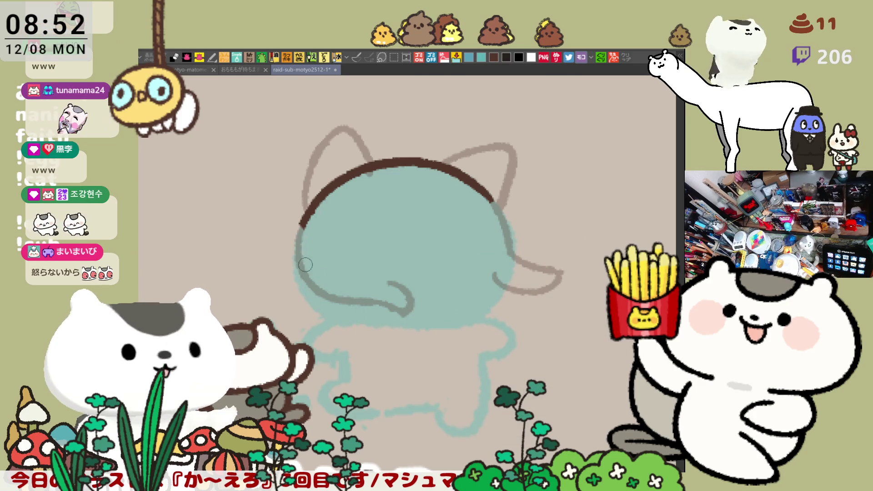
{"action": "left_click_drag", "start_coordinate": [298, 272], "coordinate": [378, 334]}
{"action": "key", "text": "ctrl+z"}
{"action": "mouse_move", "coordinate": [300, 282]}
{"action": "left_mouse_down"}
{"action": "mouse_move", "coordinate": [444, 348]}
{"action": "mouse_move", "coordinate": [505, 328]}
{"action": "left_mouse_up"}
Extend the under-head line right into a curled tail tip and touch up the curl.
{"action": "left_click_drag", "start_coordinate": [555, 291], "coordinate": [571, 315]}
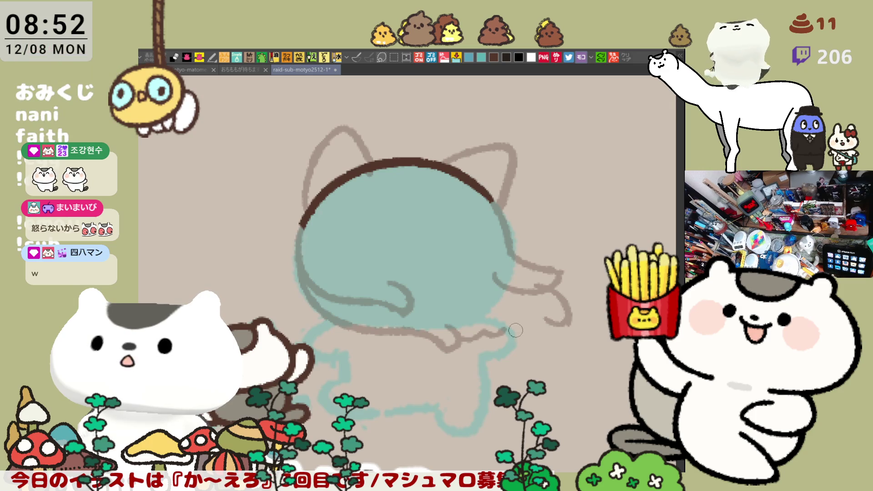
{"action": "left_click_drag", "start_coordinate": [496, 331], "coordinate": [551, 323]}
{"action": "mouse_move", "coordinate": [577, 361]}
{"action": "left_mouse_down"}
{"action": "mouse_move", "coordinate": [481, 323]}
{"action": "mouse_move", "coordinate": [434, 324]}
{"action": "left_mouse_up"}
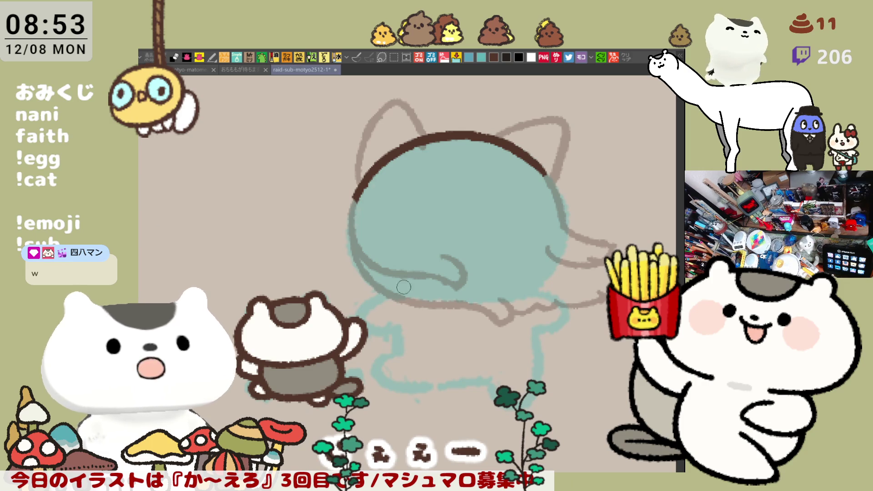
{"action": "left_click_drag", "start_coordinate": [370, 335], "coordinate": [395, 330]}
{"action": "left_click_drag", "start_coordinate": [546, 314], "coordinate": [538, 326]}
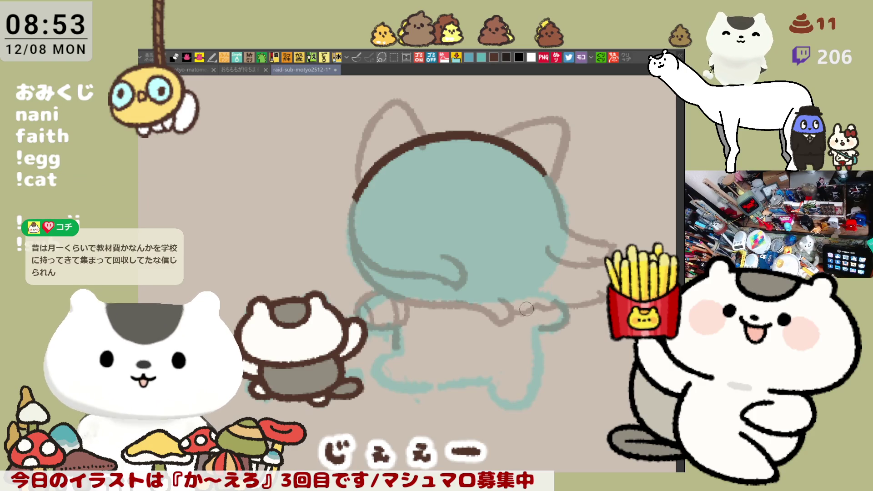
Add teal strokes near the tail and a brown line along the lower body outline.
{"action": "left_click_drag", "start_coordinate": [553, 311], "coordinate": [550, 328]}
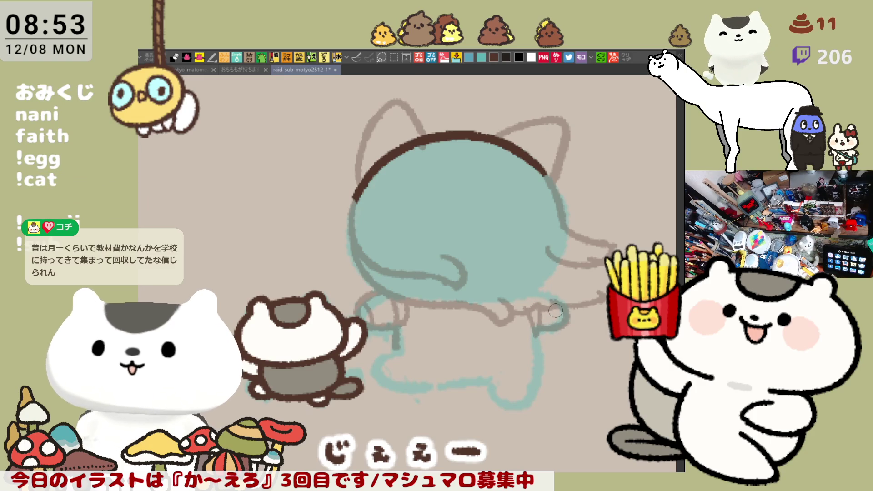
{"action": "left_click_drag", "start_coordinate": [536, 346], "coordinate": [535, 353]}
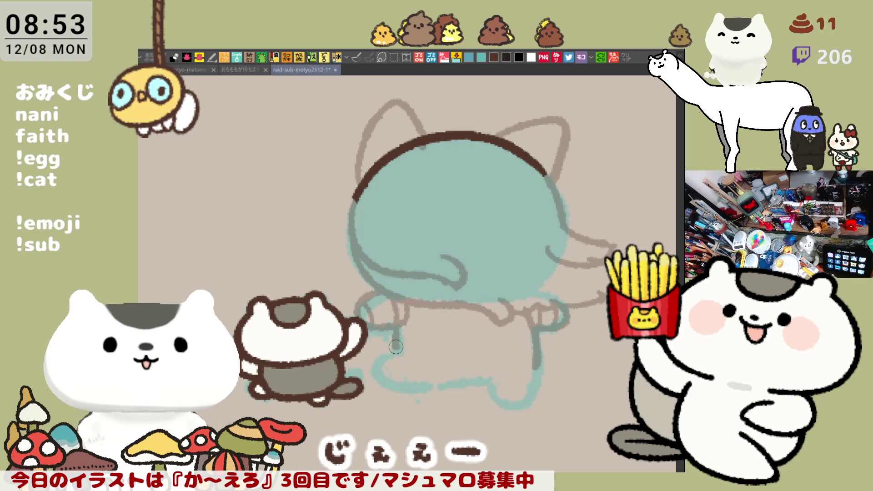
{"action": "mouse_move", "coordinate": [398, 350]}
{"action": "left_mouse_down"}
{"action": "mouse_move", "coordinate": [394, 370]}
{"action": "mouse_move", "coordinate": [473, 386]}
{"action": "mouse_move", "coordinate": [530, 384]}
{"action": "left_mouse_up"}
{"action": "key", "text": "ctrl+z"}
{"action": "key", "text": "ctrl+z"}
{"action": "left_click_drag", "start_coordinate": [389, 349], "coordinate": [536, 369]}
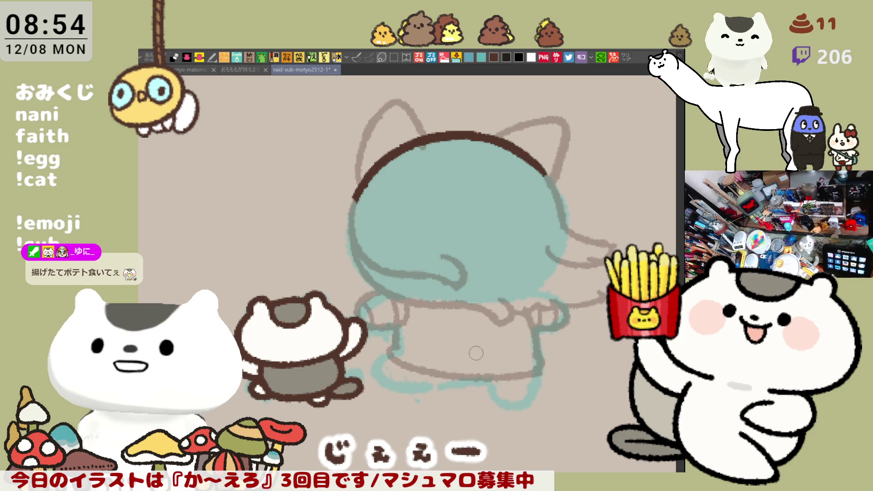
Retrace the lower body outline several times, undoing each unsatisfying stroke.
{"action": "left_click_drag", "start_coordinate": [395, 345], "coordinate": [465, 364]}
{"action": "key", "text": "ctrl+z"}
{"action": "left_click_drag", "start_coordinate": [394, 344], "coordinate": [467, 366]}
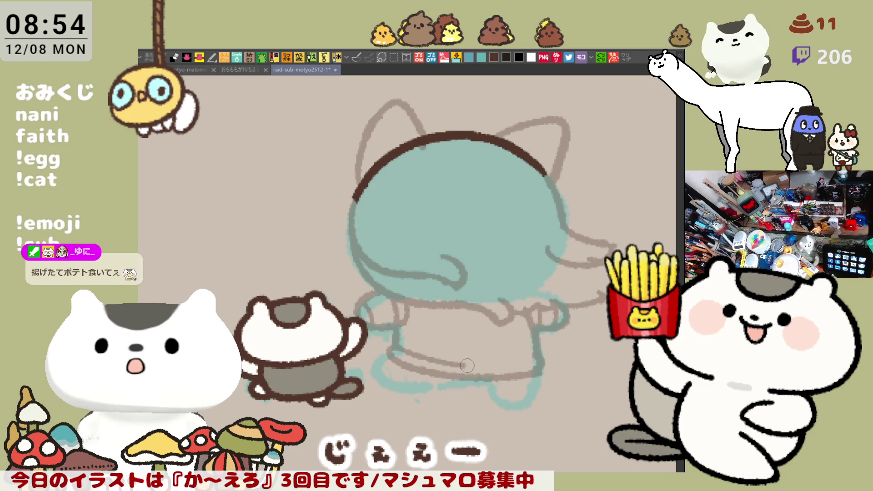
{"action": "key", "text": "ctrl+z"}
{"action": "mouse_move", "coordinate": [394, 344]}
{"action": "left_mouse_down"}
{"action": "mouse_move", "coordinate": [473, 366]}
{"action": "mouse_move", "coordinate": [421, 358]}
{"action": "mouse_move", "coordinate": [463, 365]}
{"action": "mouse_move", "coordinate": [427, 364]}
{"action": "mouse_move", "coordinate": [455, 371]}
{"action": "mouse_move", "coordinate": [428, 364]}
{"action": "mouse_move", "coordinate": [528, 361]}
{"action": "left_mouse_up"}
{"action": "key", "text": "ctrl+z"}
{"action": "key", "text": "ctrl+z"}
{"action": "key", "text": "ctrl+z"}
{"action": "key", "text": "ctrl+z"}
{"action": "key", "text": "ctrl+z"}
{"action": "key", "text": "ctrl+z"}
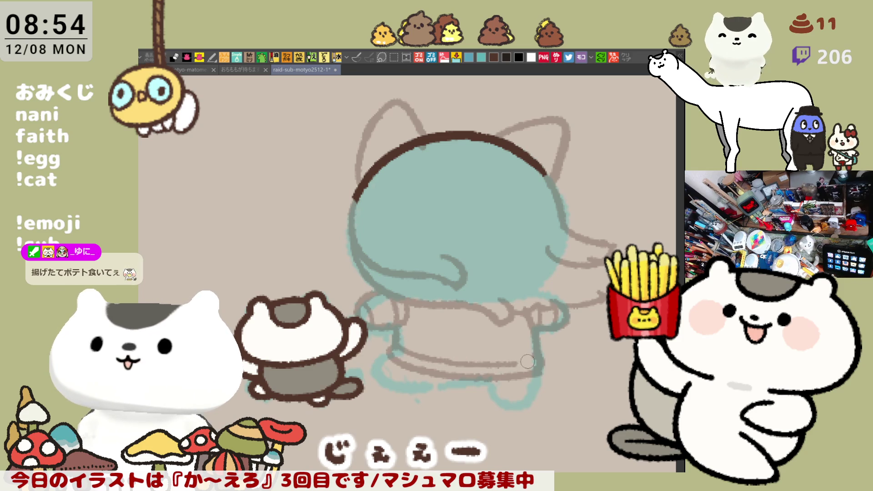
Start the sweater outline on the lower-left body and its first vertical rib line.
{"action": "scroll", "coordinate": [605, 404], "scroll_direction": "down", "scroll_amount": 2}
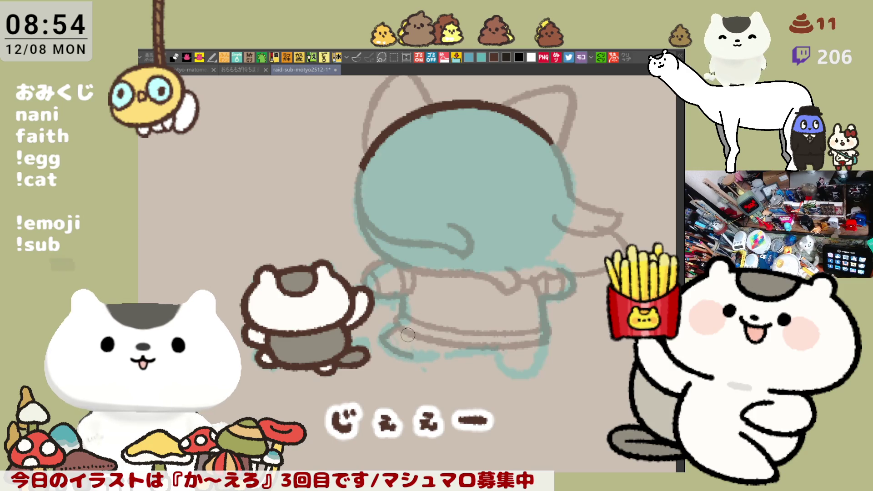
{"action": "mouse_move", "coordinate": [390, 325]}
{"action": "left_mouse_down"}
{"action": "mouse_move", "coordinate": [379, 339]}
{"action": "mouse_move", "coordinate": [403, 353]}
{"action": "mouse_move", "coordinate": [452, 350]}
{"action": "left_mouse_up"}
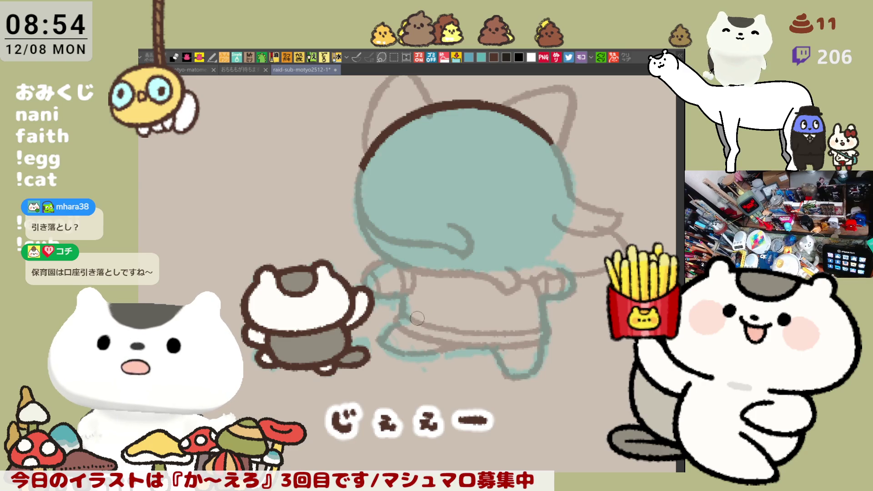
{"action": "key", "text": "ctrl+z"}
{"action": "mouse_move", "coordinate": [428, 273]}
{"action": "left_mouse_down"}
{"action": "mouse_move", "coordinate": [423, 326]}
{"action": "mouse_move", "coordinate": [418, 316]}
{"action": "mouse_move", "coordinate": [410, 322]}
{"action": "left_mouse_up"}
Hatch vertical rib lines across the left and middle of the sweater.
{"action": "left_click_drag", "start_coordinate": [439, 275], "coordinate": [438, 313]}
{"action": "left_click_drag", "start_coordinate": [455, 276], "coordinate": [454, 321]}
{"action": "key", "text": "ctrl+z"}
{"action": "left_click_drag", "start_coordinate": [453, 276], "coordinate": [455, 324]}
{"action": "left_click_drag", "start_coordinate": [469, 273], "coordinate": [468, 315]}
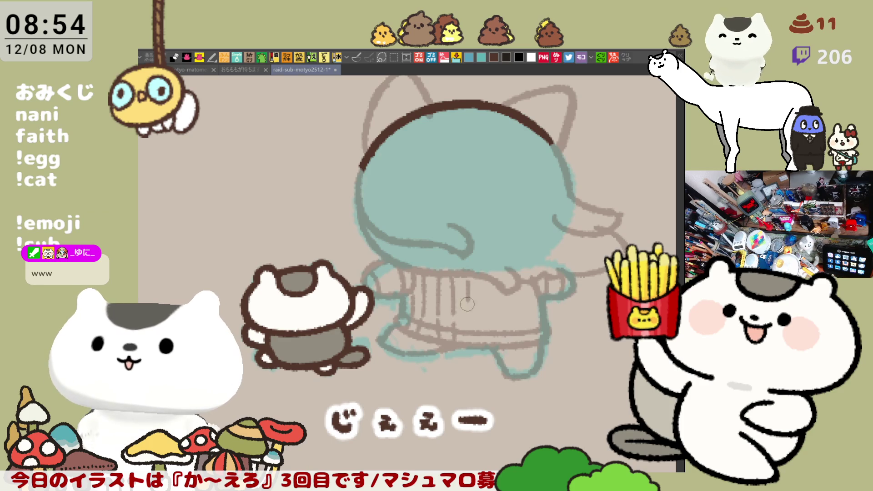
{"action": "left_click_drag", "start_coordinate": [483, 273], "coordinate": [483, 342]}
{"action": "mouse_move", "coordinate": [498, 291]}
{"action": "left_mouse_down"}
{"action": "mouse_move", "coordinate": [499, 328]}
{"action": "mouse_move", "coordinate": [509, 328]}
{"action": "left_mouse_up"}
{"action": "left_click_drag", "start_coordinate": [518, 283], "coordinate": [522, 335]}
Add more rib lines down to the hem toward the sweater's right edge.
{"action": "left_click_drag", "start_coordinate": [480, 269], "coordinate": [482, 342]}
{"action": "left_click_drag", "start_coordinate": [495, 275], "coordinate": [493, 321]}
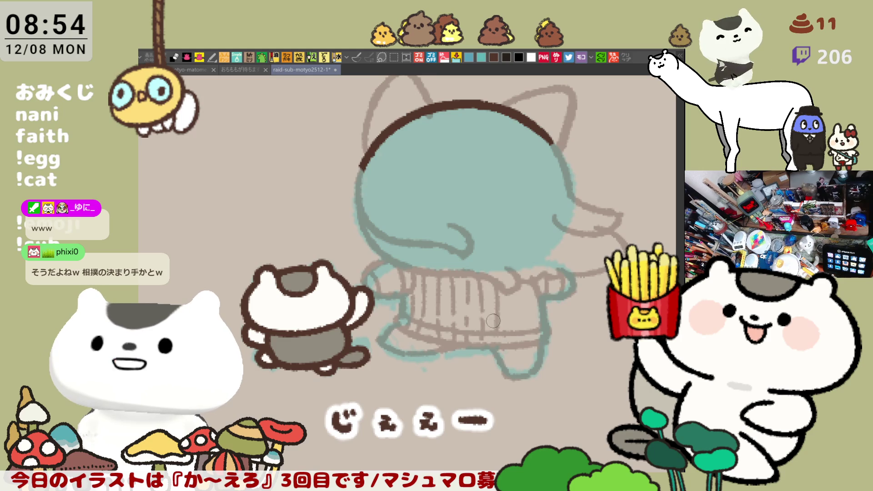
{"action": "left_click_drag", "start_coordinate": [497, 285], "coordinate": [501, 326]}
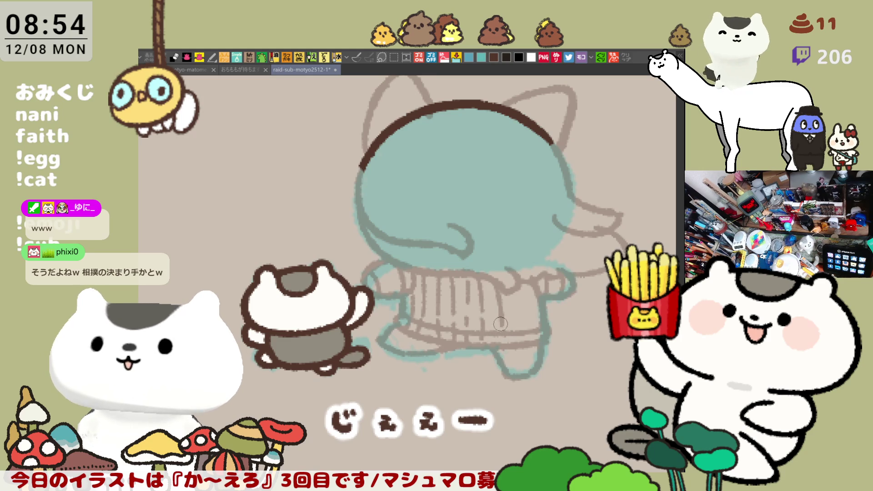
{"action": "mouse_move", "coordinate": [495, 289]}
{"action": "left_mouse_down"}
{"action": "mouse_move", "coordinate": [499, 340]}
{"action": "mouse_move", "coordinate": [513, 329]}
{"action": "mouse_move", "coordinate": [513, 342]}
{"action": "left_mouse_up"}
{"action": "left_click_drag", "start_coordinate": [514, 296], "coordinate": [513, 337]}
{"action": "left_click_drag", "start_coordinate": [526, 283], "coordinate": [530, 349]}
{"action": "left_click_drag", "start_coordinate": [521, 312], "coordinate": [524, 335]}
Erase and redraw the left end of the dark brown head arc.
{"action": "left_click_drag", "start_coordinate": [525, 292], "coordinate": [526, 297]}
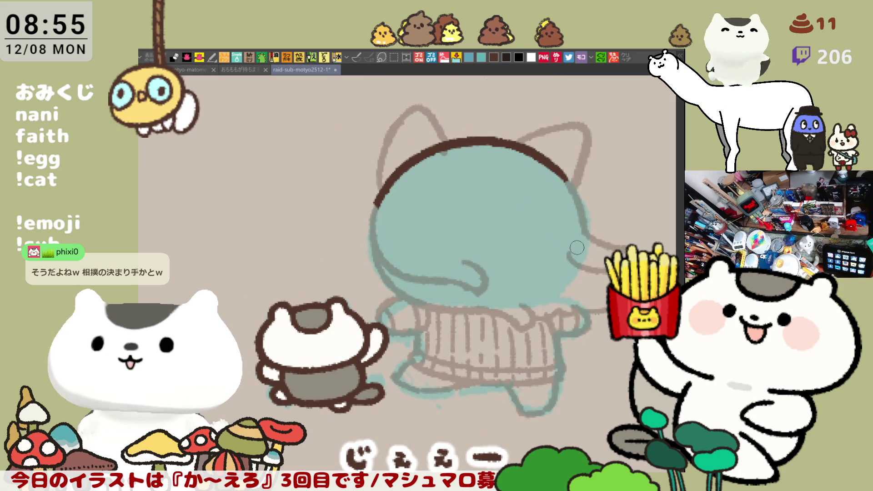
{"action": "left_click_drag", "start_coordinate": [577, 248], "coordinate": [541, 231]}
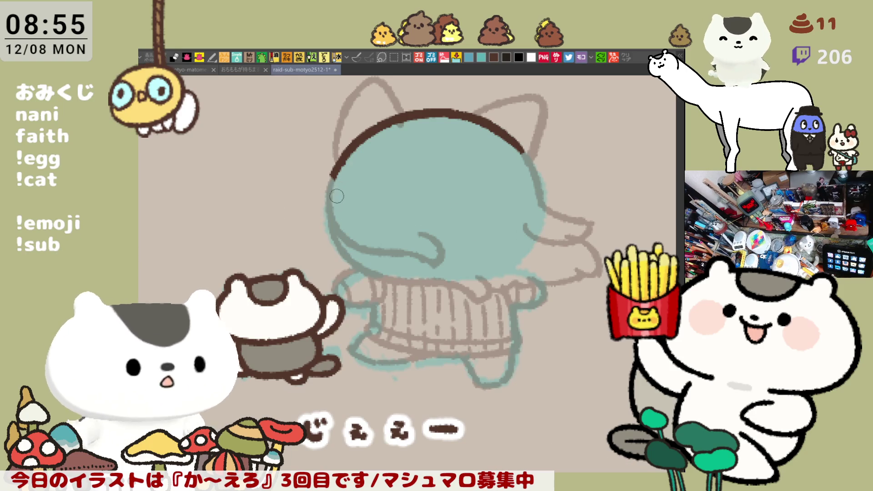
{"action": "mouse_move", "coordinate": [331, 182]}
{"action": "left_mouse_down"}
{"action": "mouse_move", "coordinate": [338, 161]}
{"action": "mouse_move", "coordinate": [331, 169]}
{"action": "left_mouse_up"}
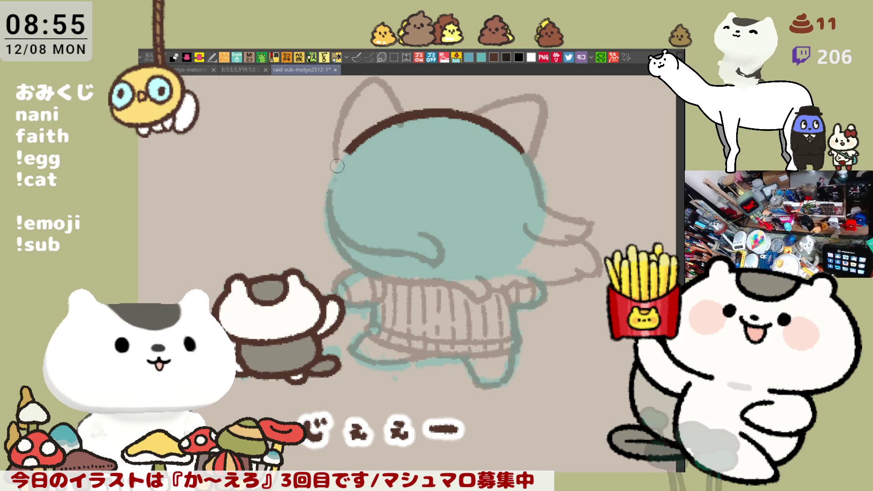
{"action": "mouse_move", "coordinate": [326, 164]}
{"action": "left_mouse_down"}
{"action": "mouse_move", "coordinate": [334, 150]}
{"action": "mouse_move", "coordinate": [368, 159]}
{"action": "left_mouse_up"}
Remove the dangling arc stroke and sketch the small cat's outline curving down from the head's left edge.
{"action": "key", "text": "ctrl+z"}
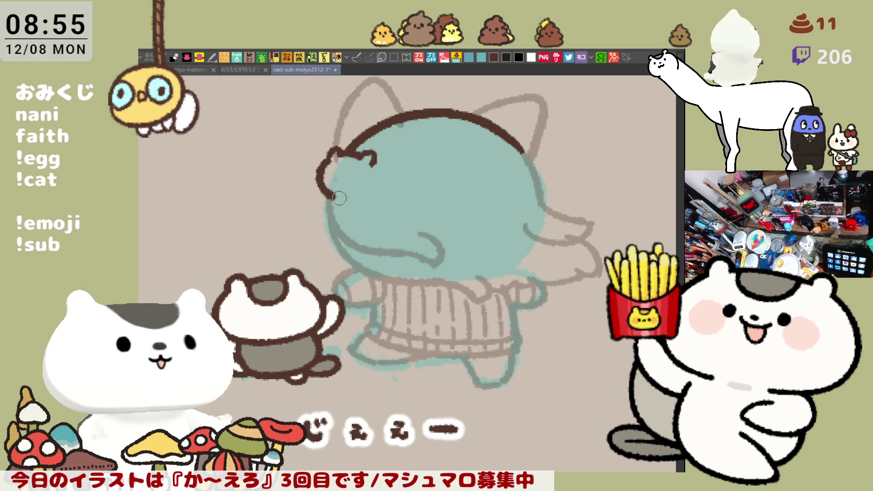
{"action": "mouse_move", "coordinate": [320, 181]}
{"action": "left_mouse_down"}
{"action": "mouse_move", "coordinate": [342, 195]}
{"action": "mouse_move", "coordinate": [334, 192]}
{"action": "left_mouse_up"}
{"action": "key", "text": "ctrl+z"}
{"action": "key", "text": "ctrl+z"}
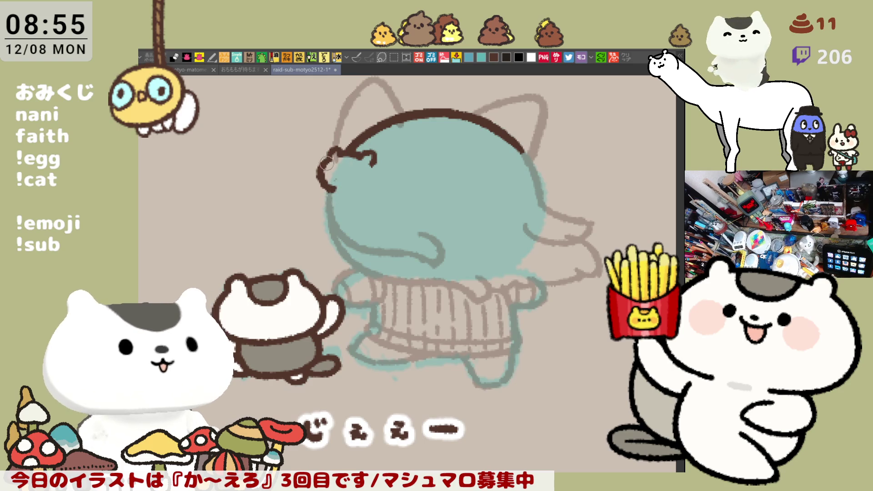
{"action": "left_click_drag", "start_coordinate": [332, 190], "coordinate": [335, 191]}
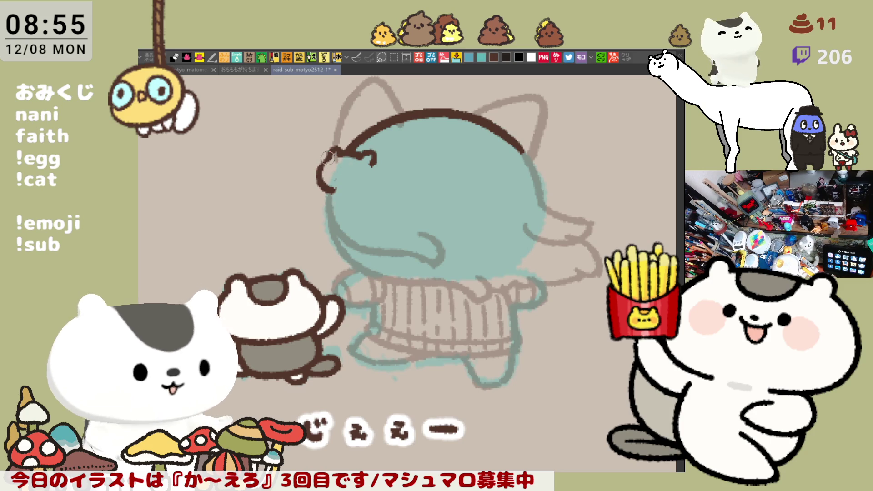
On the mirrored canvas, draw the cat's face outline, dot eye and mouth, then flip back.
{"action": "key", "text": "h"}
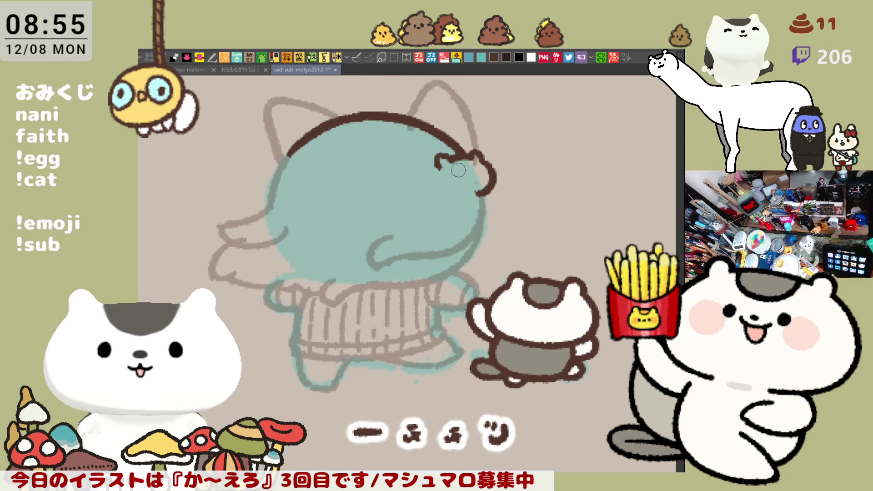
{"action": "mouse_move", "coordinate": [437, 160]}
{"action": "left_mouse_down"}
{"action": "mouse_move", "coordinate": [474, 194]}
{"action": "mouse_move", "coordinate": [442, 175]}
{"action": "mouse_move", "coordinate": [473, 198]}
{"action": "mouse_move", "coordinate": [482, 191]}
{"action": "left_mouse_up"}
{"action": "key", "text": "ctrl+z"}
{"action": "key", "text": "ctrl+z"}
{"action": "mouse_move", "coordinate": [436, 161]}
{"action": "left_mouse_down"}
{"action": "mouse_move", "coordinate": [442, 193]}
{"action": "mouse_move", "coordinate": [480, 194]}
{"action": "left_mouse_up"}
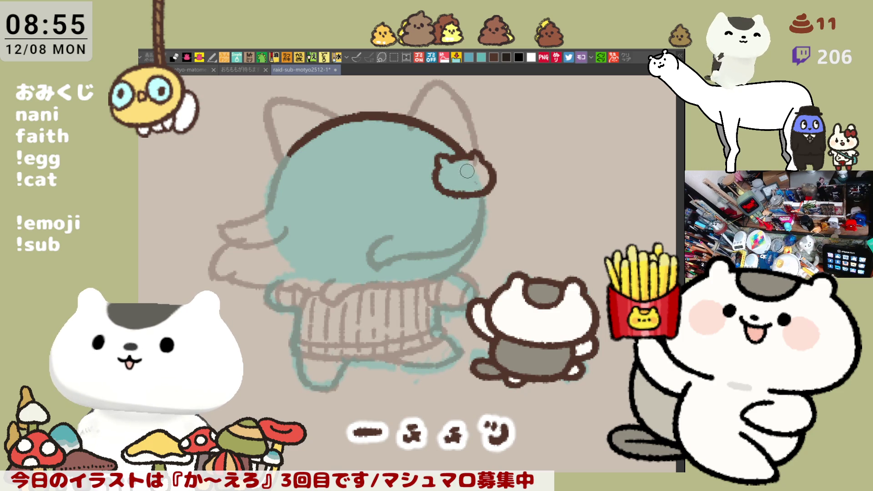
{"action": "left_click", "coordinate": [476, 173]}
{"action": "left_click_drag", "start_coordinate": [465, 174], "coordinate": [470, 176]}
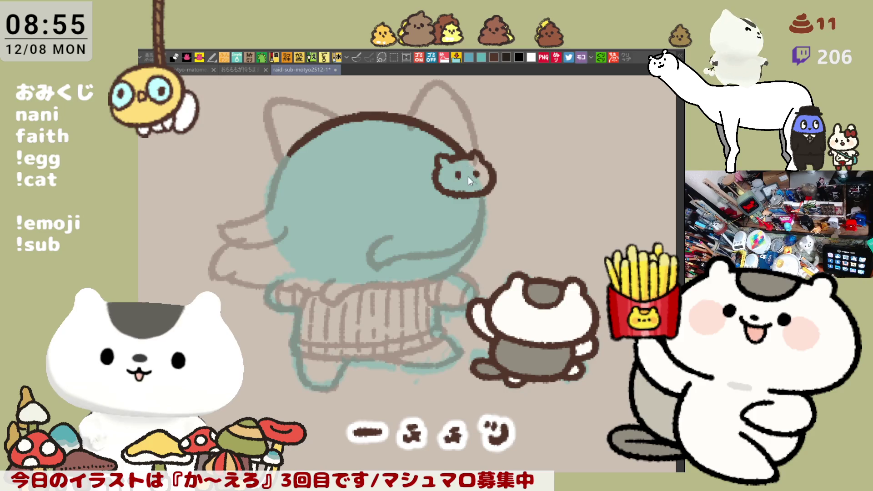
{"action": "key", "text": "h"}
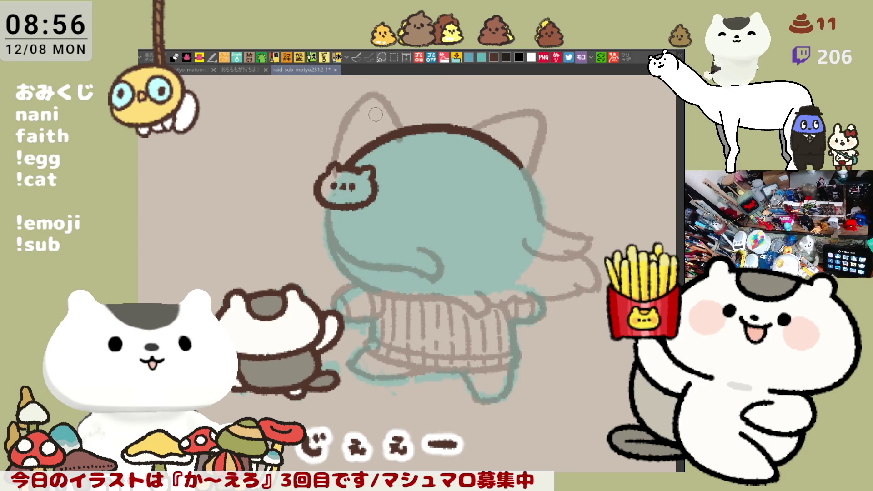
Try strokes for the left ear's top and left side, undoing each attempt.
{"action": "left_click_drag", "start_coordinate": [352, 112], "coordinate": [399, 129]}
{"action": "key", "text": "ctrl+z"}
{"action": "mouse_move", "coordinate": [352, 112]}
{"action": "left_mouse_down"}
{"action": "mouse_move", "coordinate": [385, 95]}
{"action": "mouse_move", "coordinate": [409, 136]}
{"action": "mouse_move", "coordinate": [364, 97]}
{"action": "mouse_move", "coordinate": [404, 129]}
{"action": "left_mouse_up"}
{"action": "key", "text": "ctrl+z"}
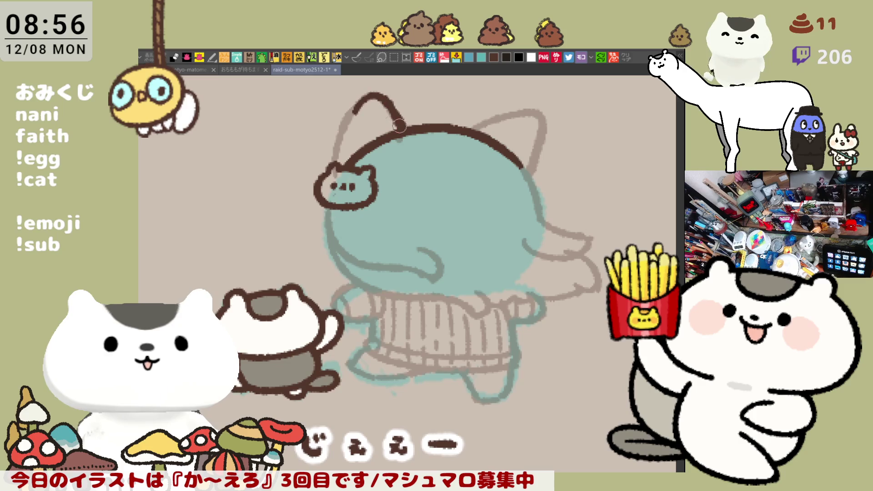
{"action": "left_click_drag", "start_coordinate": [364, 98], "coordinate": [332, 161]}
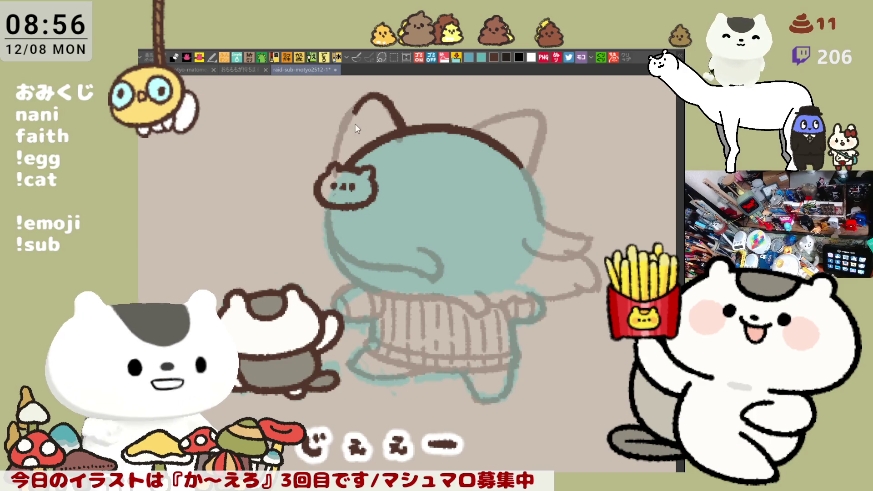
{"action": "key", "text": "ctrl+z"}
{"action": "key", "text": "ctrl+z"}
{"action": "left_click_drag", "start_coordinate": [364, 96], "coordinate": [335, 155]}
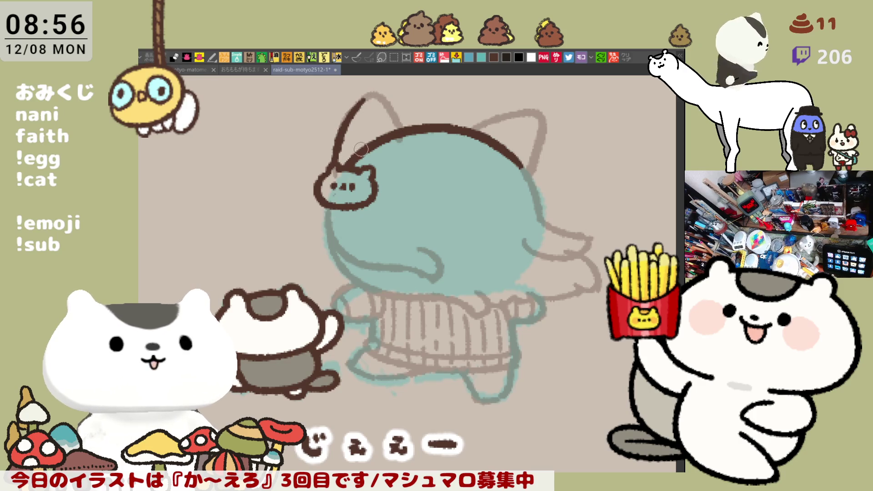
{"action": "key", "text": "ctrl+z"}
{"action": "left_click_drag", "start_coordinate": [370, 97], "coordinate": [331, 169]}
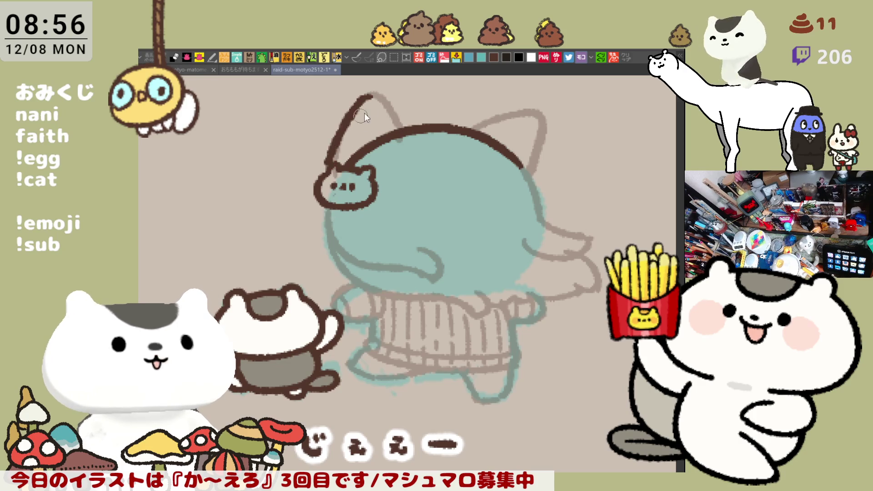
{"action": "key", "text": "ctrl+z"}
Trace the left ear arc from its tip down toward the small cat face.
{"action": "left_click_drag", "start_coordinate": [381, 93], "coordinate": [332, 157]}
{"action": "key", "text": "ctrl+z"}
{"action": "mouse_move", "coordinate": [381, 93]}
{"action": "left_mouse_down"}
{"action": "mouse_move", "coordinate": [348, 116]}
{"action": "mouse_move", "coordinate": [331, 165]}
{"action": "mouse_move", "coordinate": [350, 109]}
{"action": "mouse_move", "coordinate": [332, 168]}
{"action": "left_mouse_up"}
{"action": "key", "text": "ctrl+z"}
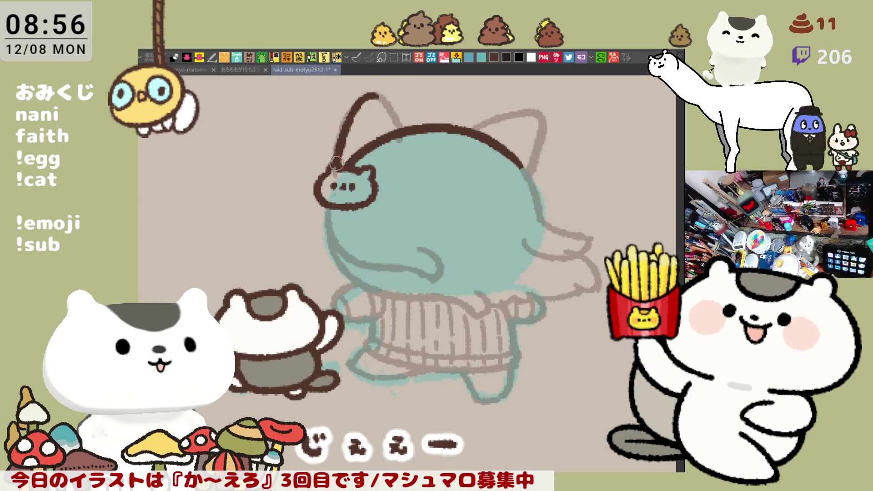
{"action": "left_click_drag", "start_coordinate": [372, 94], "coordinate": [394, 118]}
{"action": "key", "text": "ctrl+z"}
{"action": "key", "text": "ctrl+z"}
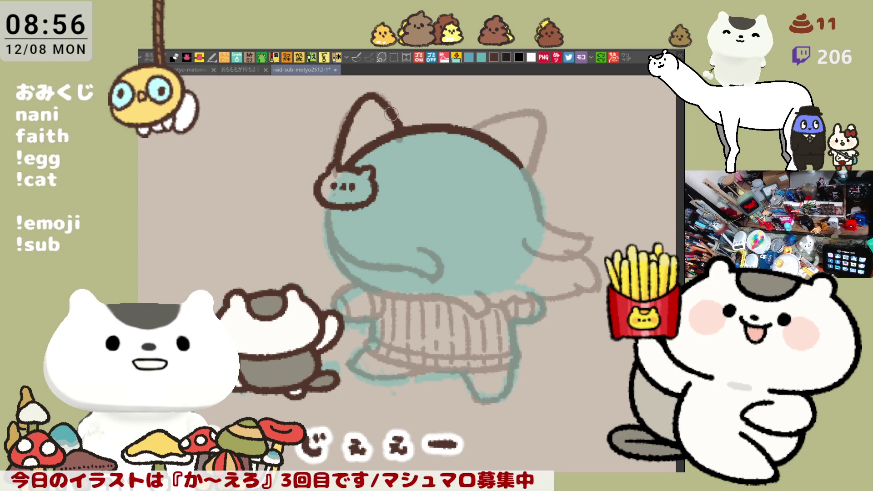
{"action": "key", "text": "ctrl+z"}
{"action": "left_click_drag", "start_coordinate": [369, 91], "coordinate": [407, 139]}
{"action": "key", "text": "ctrl+z"}
{"action": "key", "text": "ctrl+z"}
{"action": "key", "text": "ctrl+z"}
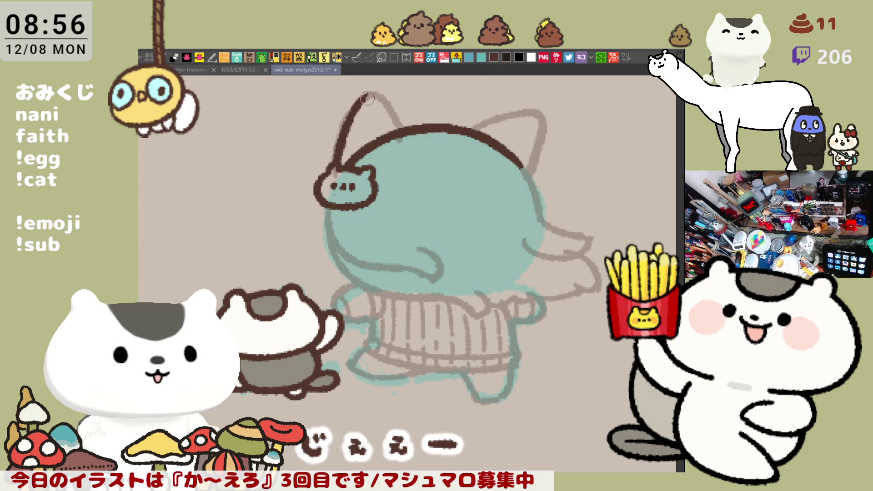
{"action": "left_click_drag", "start_coordinate": [371, 95], "coordinate": [403, 132]}
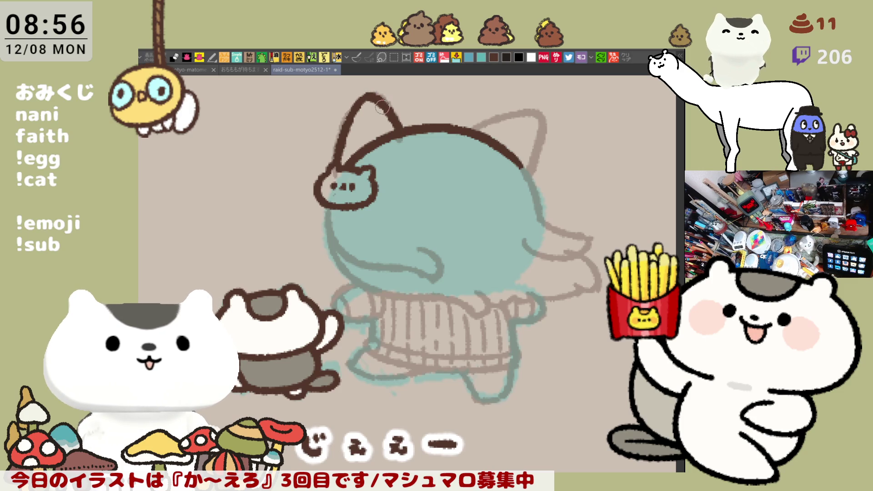